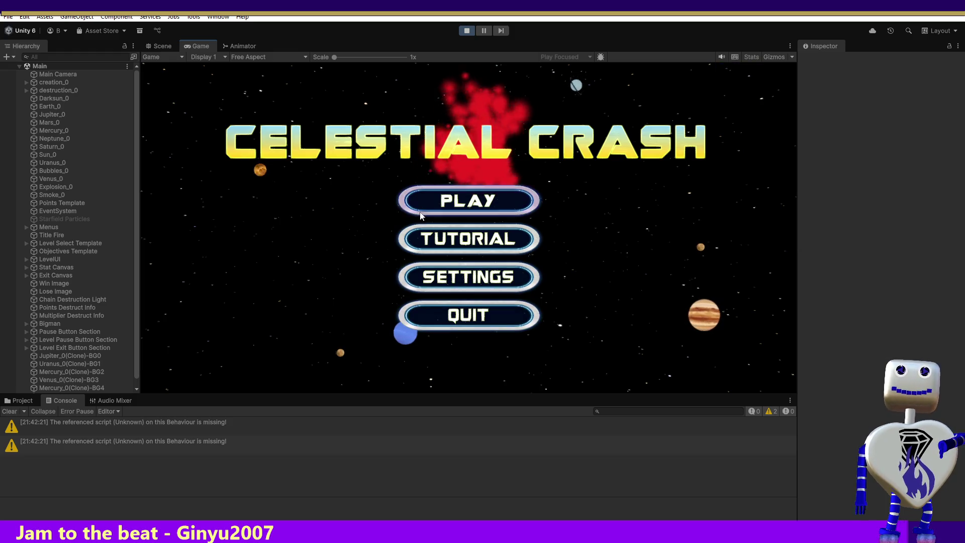
Step: Start the first level (score 5000) from Celestial Crash's level select
click(507, 204)
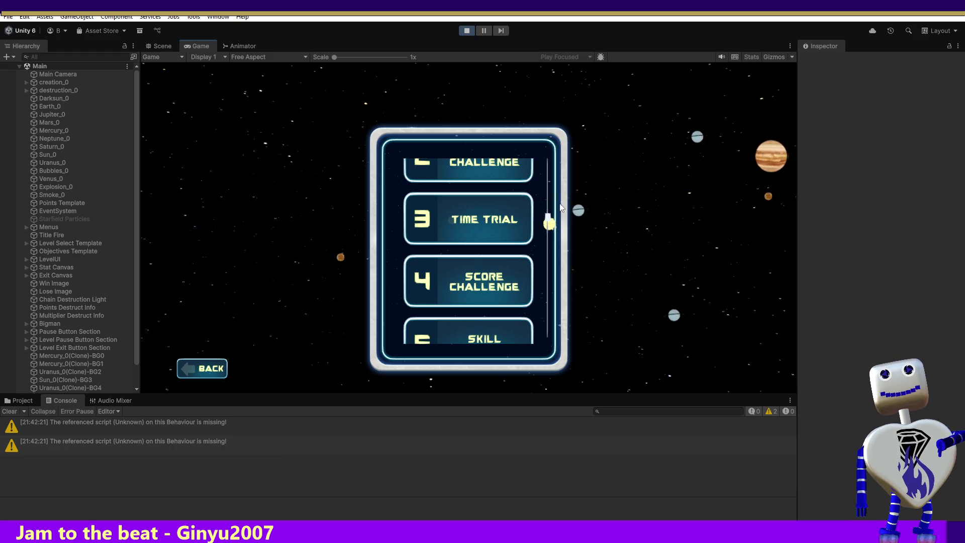
scroll(547, 215, down, 3)
scroll(551, 191, up, 5)
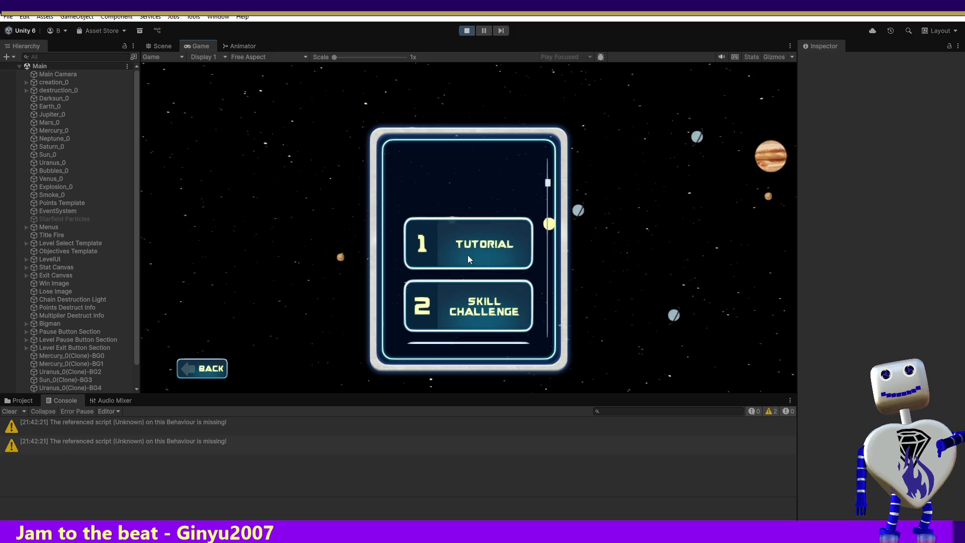
click(470, 304)
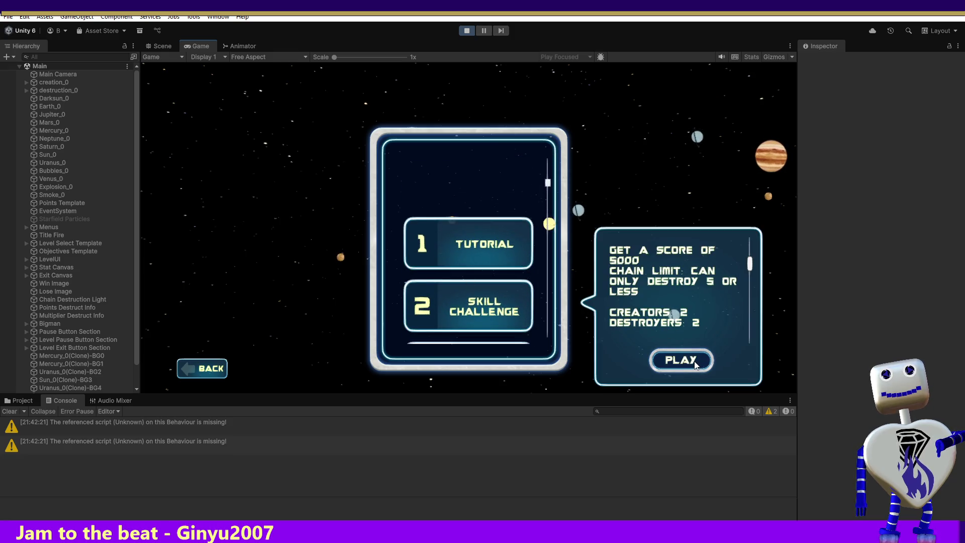
click(704, 361)
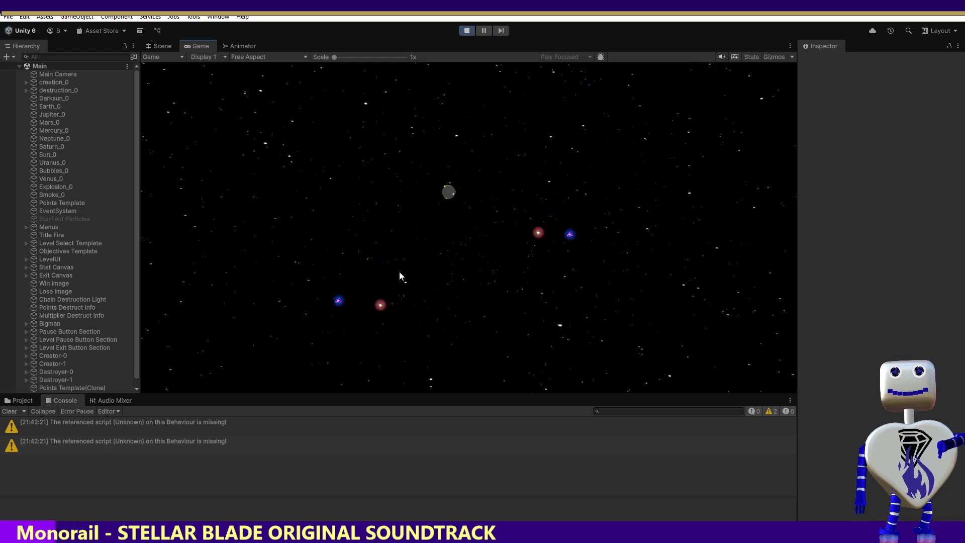
Step: Crash the grey, red and orange planets into others in the Game view, then stop Play mode
drag(448, 191, 425, 219)
drag(352, 163, 282, 158)
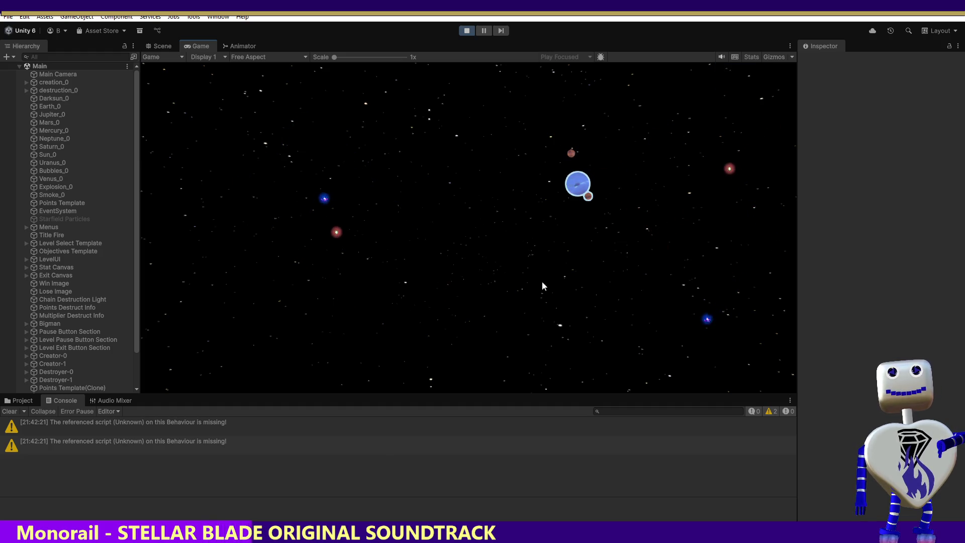
drag(573, 160, 572, 167)
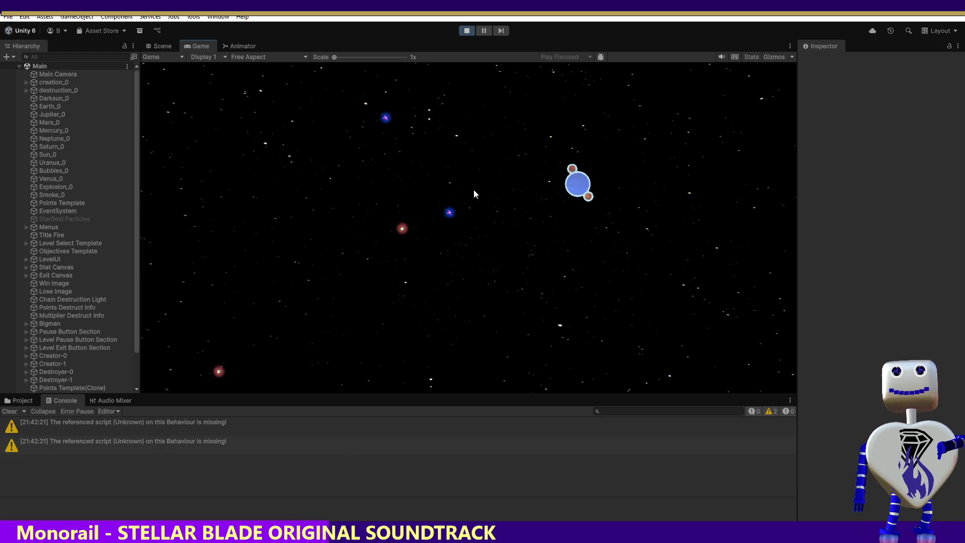
drag(472, 230, 563, 192)
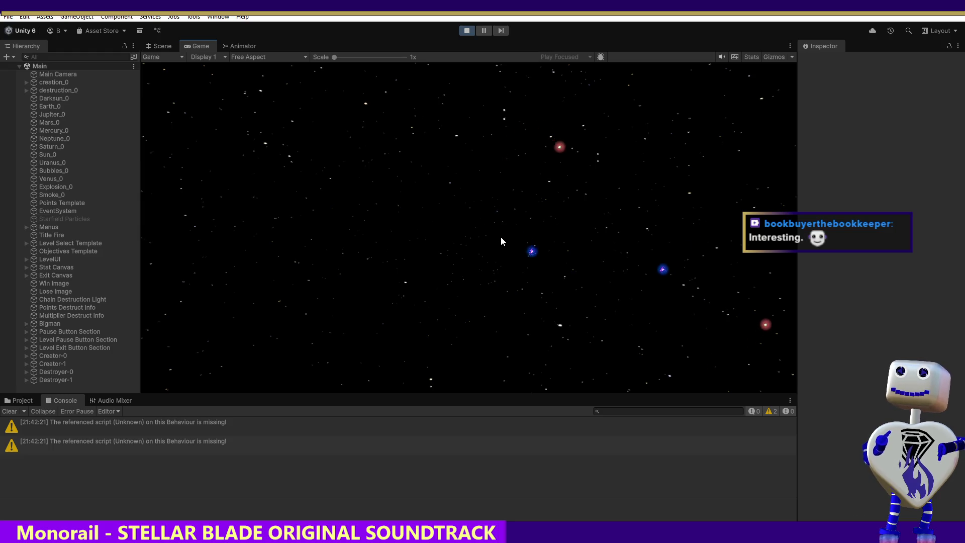
click(463, 31)
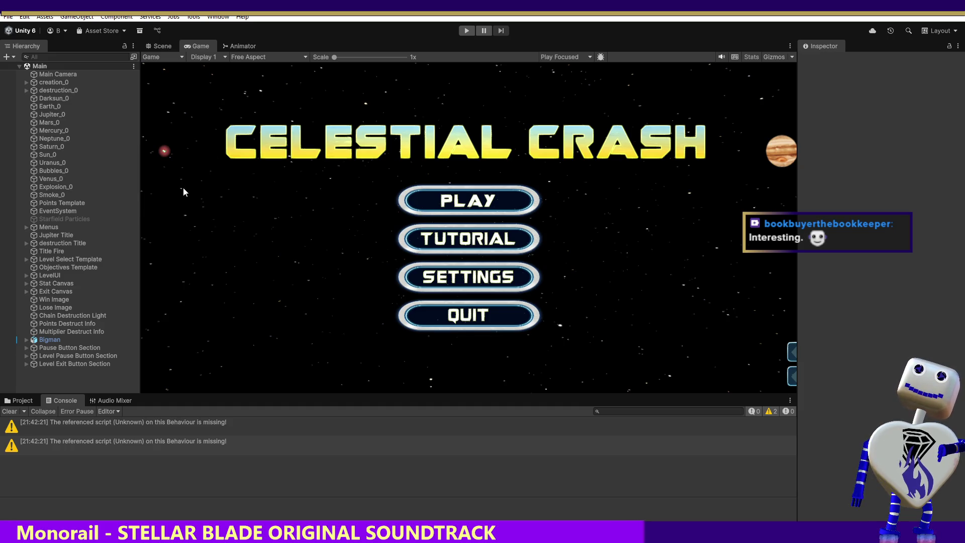
Step: Expand Level Pause Button Section and its Canvas, select Level Pause Button, and show the Animator
click(63, 356)
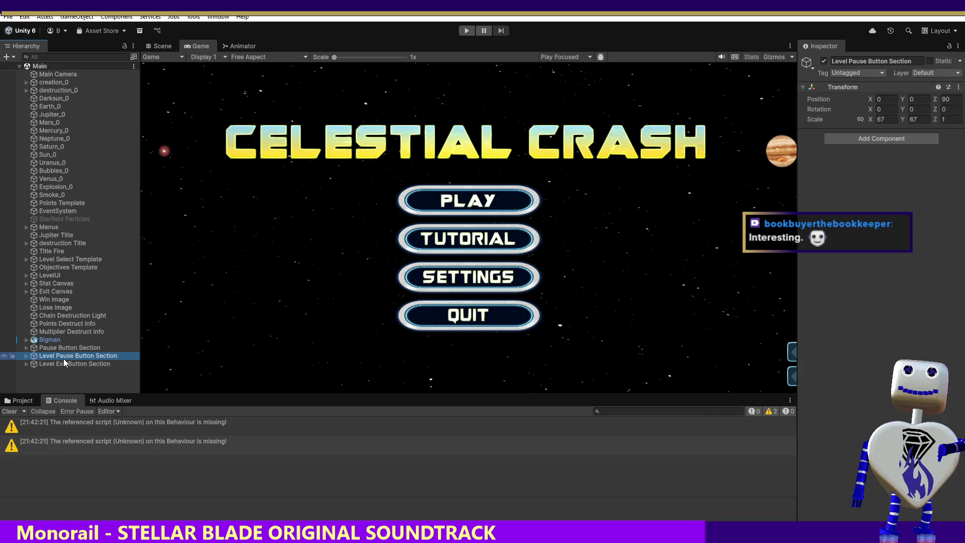
click(27, 356)
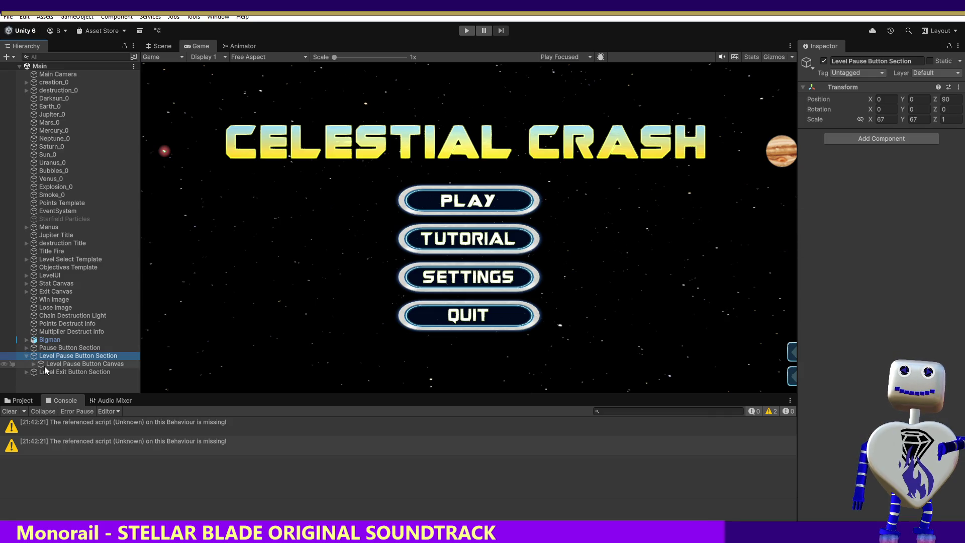
click(33, 363)
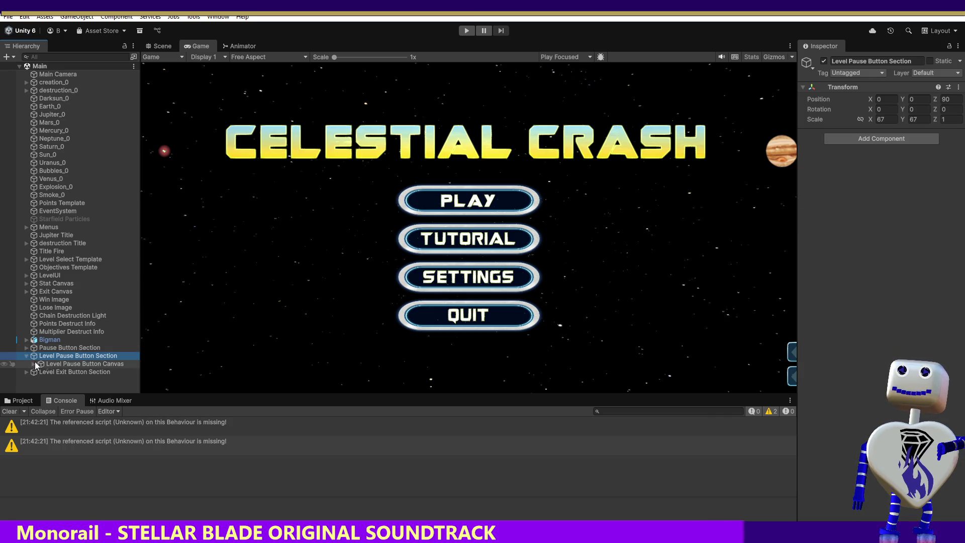
click(52, 371)
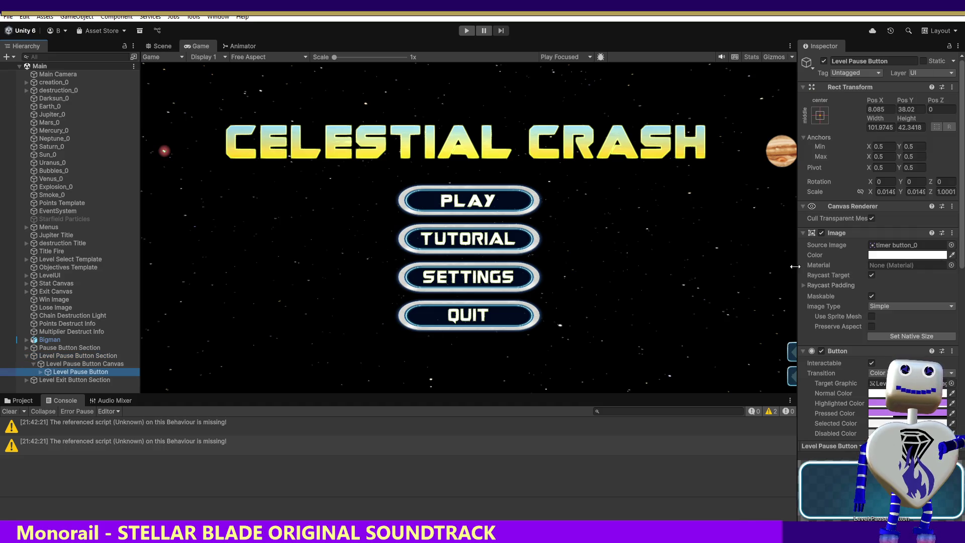
drag(963, 225, 962, 274)
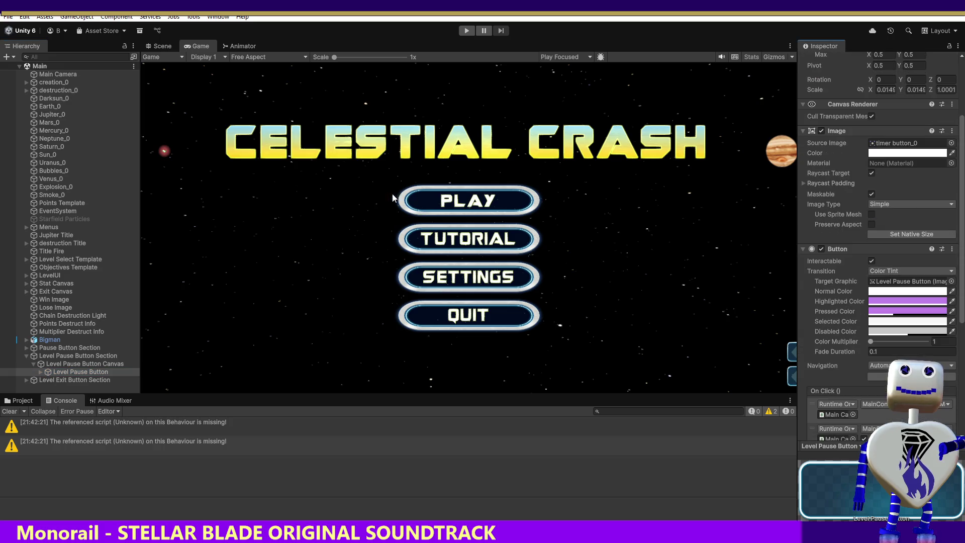
click(245, 46)
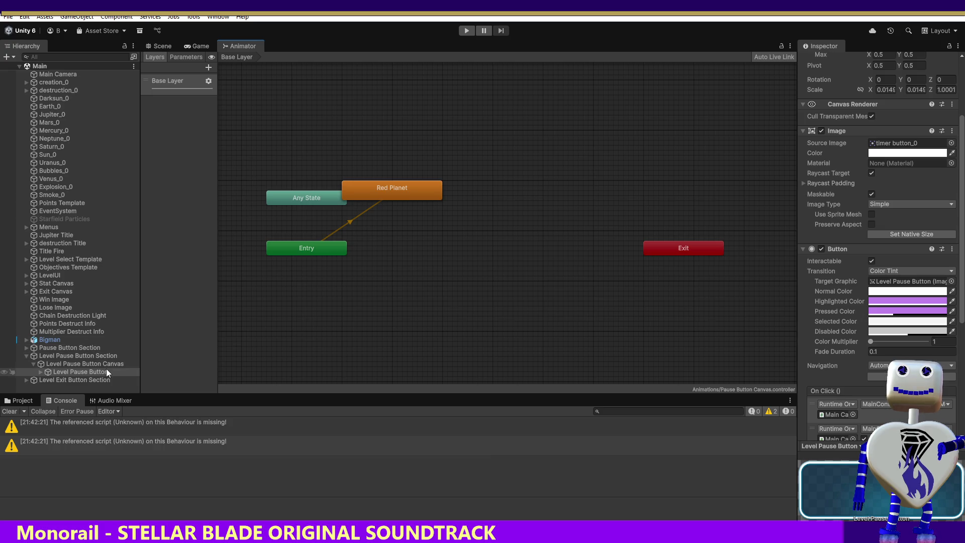
Step: Delete the Red Planet state, then rearrange the Level Pause Button Canvas states neatly
click(385, 190)
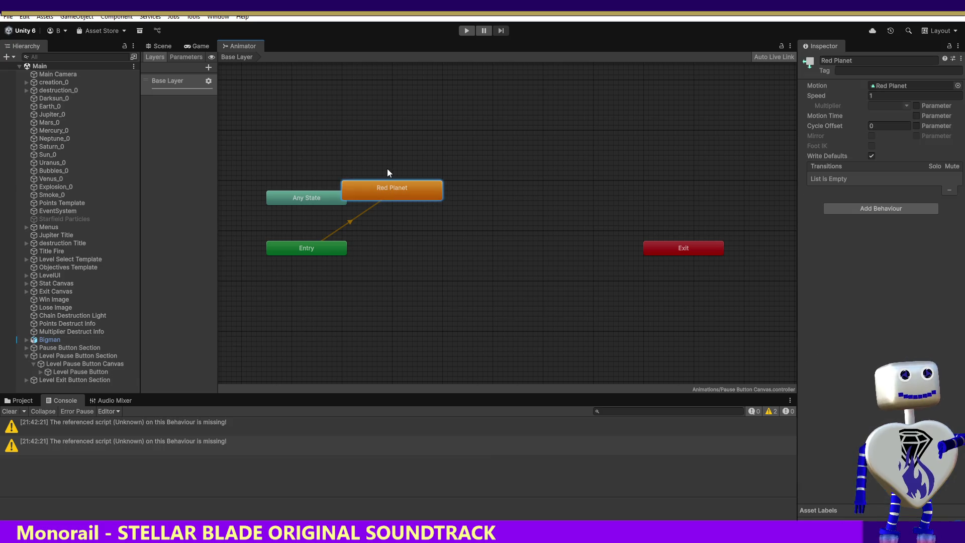
key(Delete)
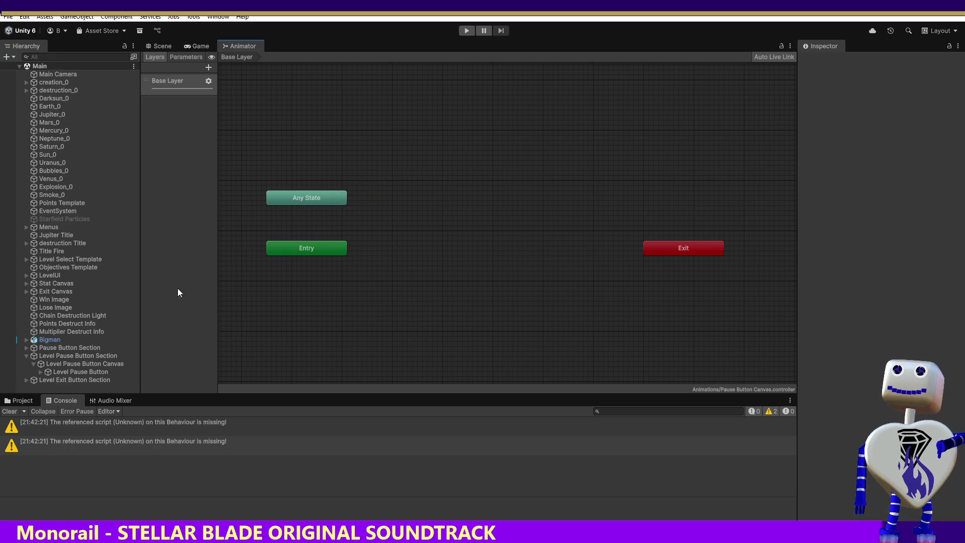
click(63, 367)
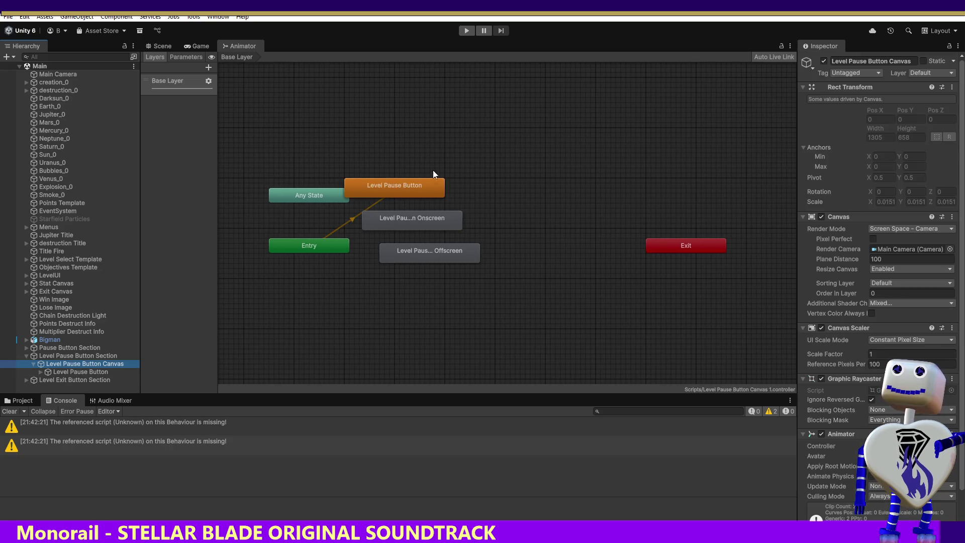
drag(400, 188, 480, 177)
drag(429, 222, 512, 219)
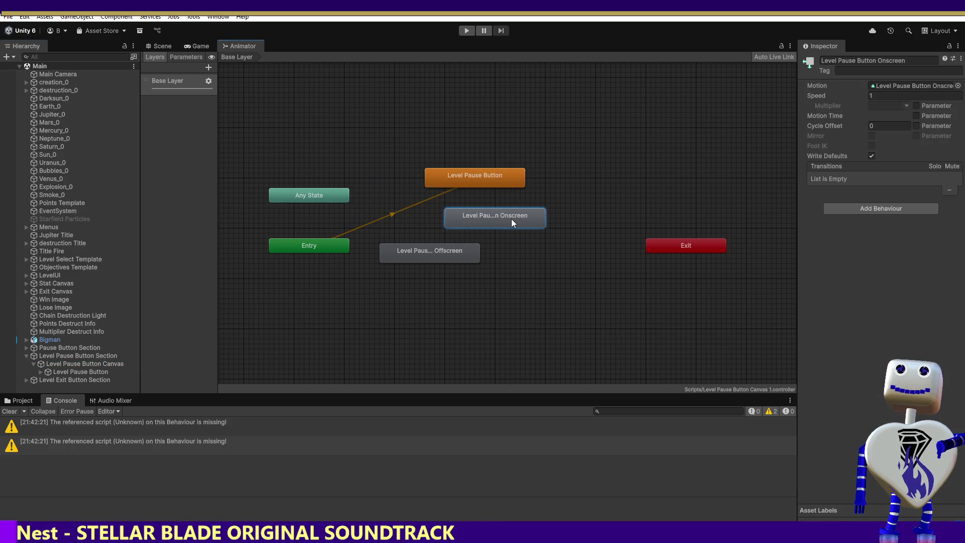
mouse_move(453, 255)
mouse_down()
mouse_move(523, 255)
mouse_move(516, 248)
mouse_up()
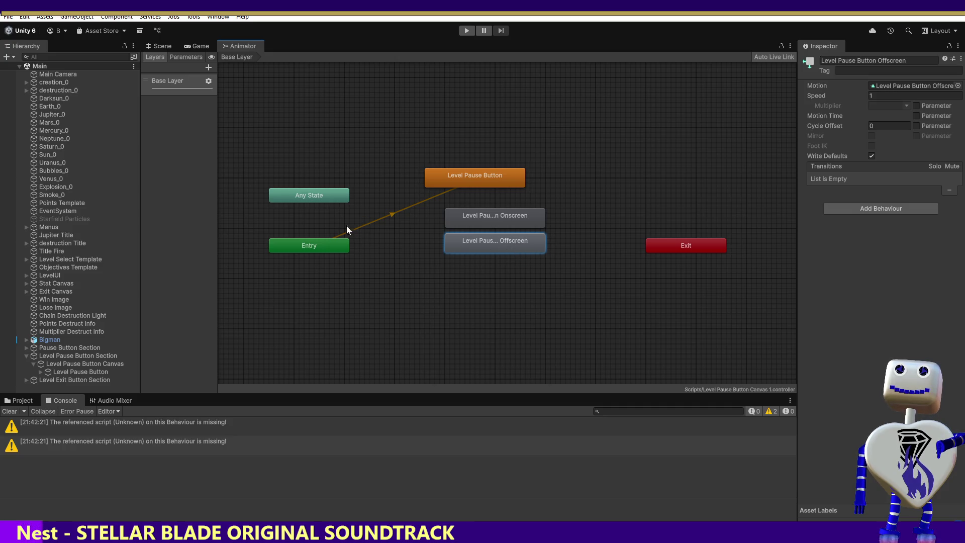
click(317, 248)
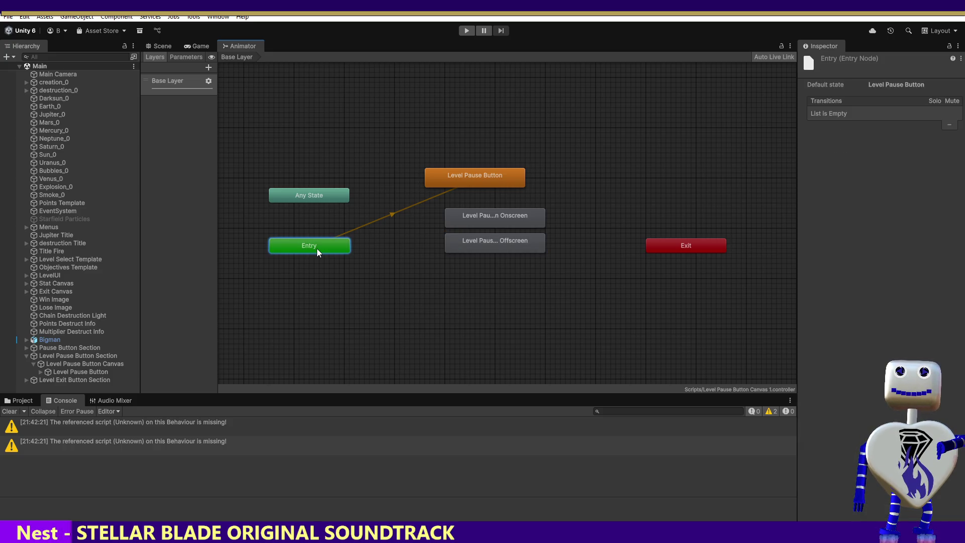
Step: Create a new empty state in the Level Pause Button Canvas animator graph
right_click(331, 300)
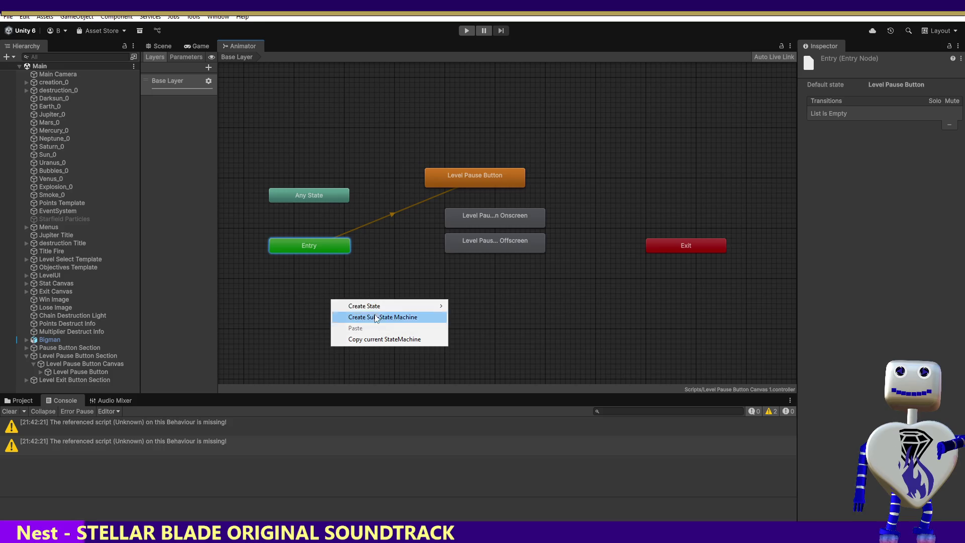
mouse_move(390, 306)
click(490, 302)
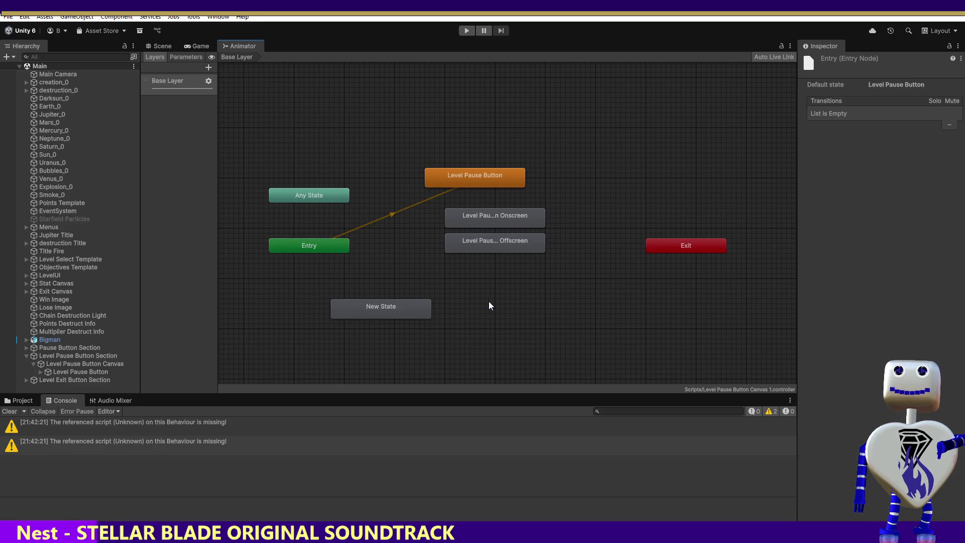
click(388, 307)
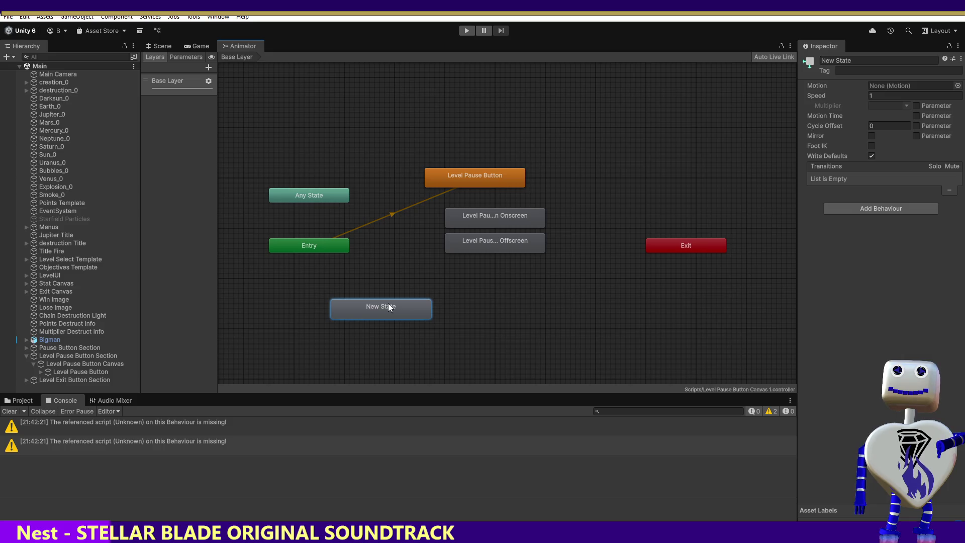
click(864, 60)
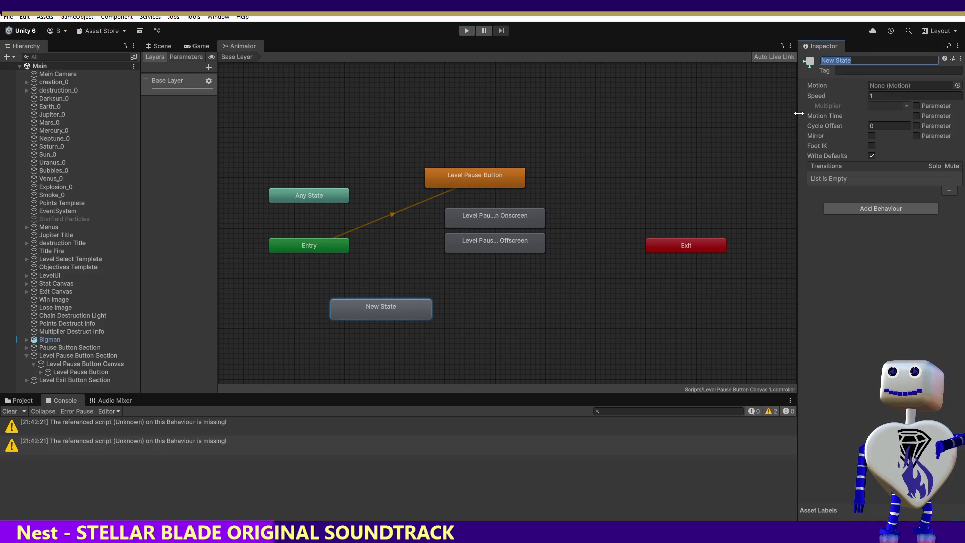
Step: Rename the new state to Dummy and place it just below Entry
click(393, 310)
click(853, 60)
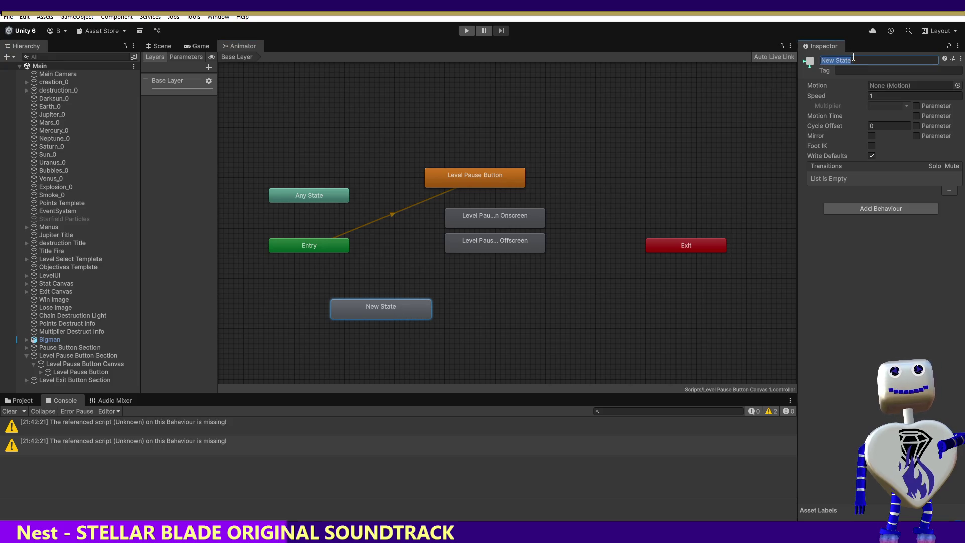
text(Dummy)
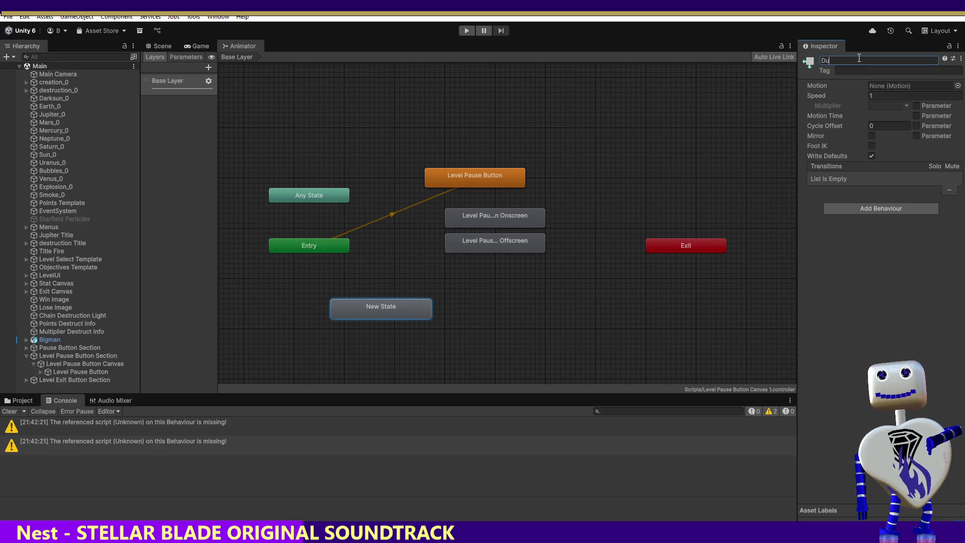
key(Return)
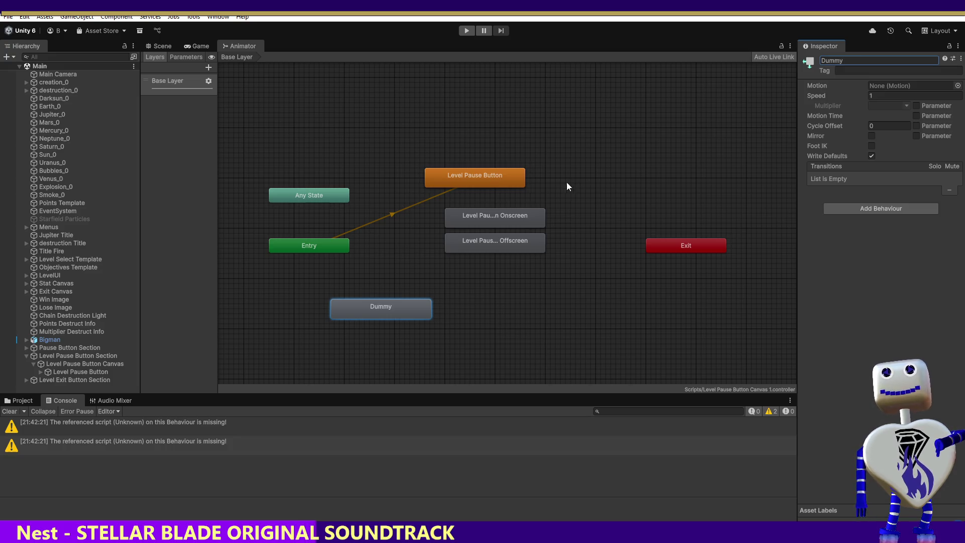
drag(367, 307, 297, 264)
click(309, 246)
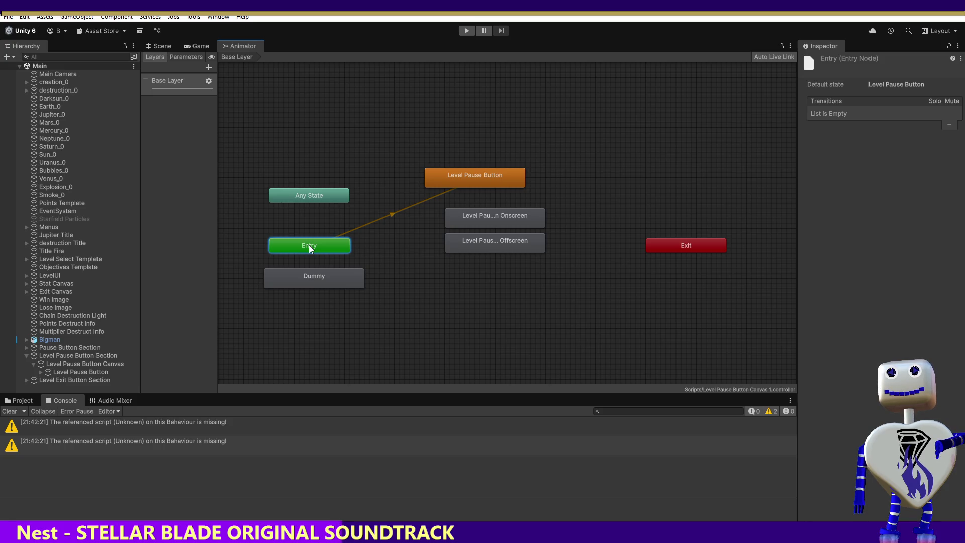
Step: Set Dummy as the layer's default state
right_click(308, 247)
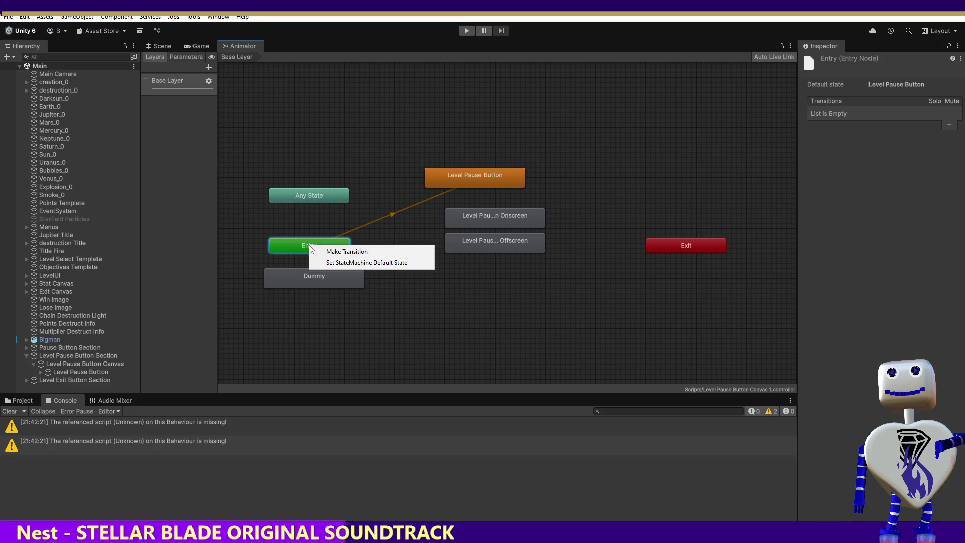
click(309, 270)
right_click(312, 276)
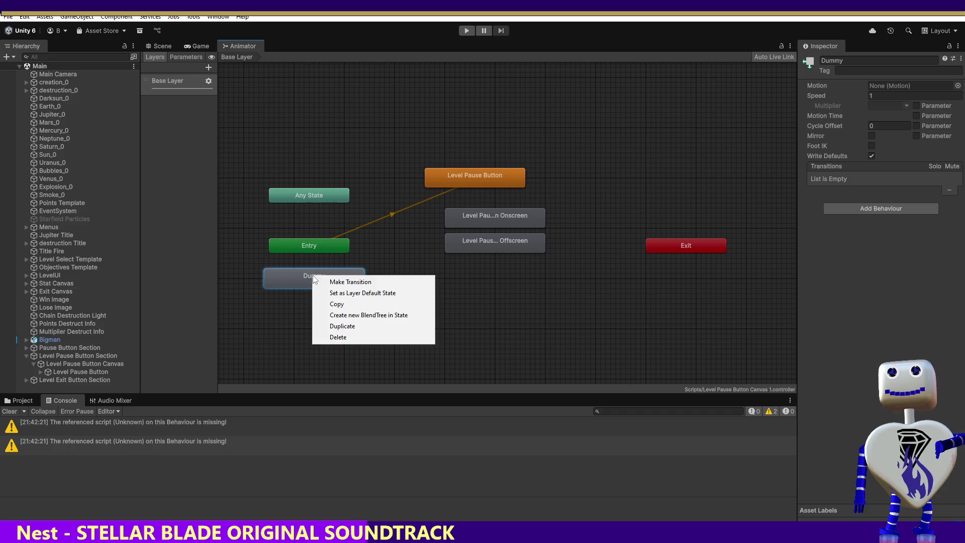
click(340, 292)
Step: Turn off Loop Time on the Level Pause Button Offscreen animation clip
click(476, 176)
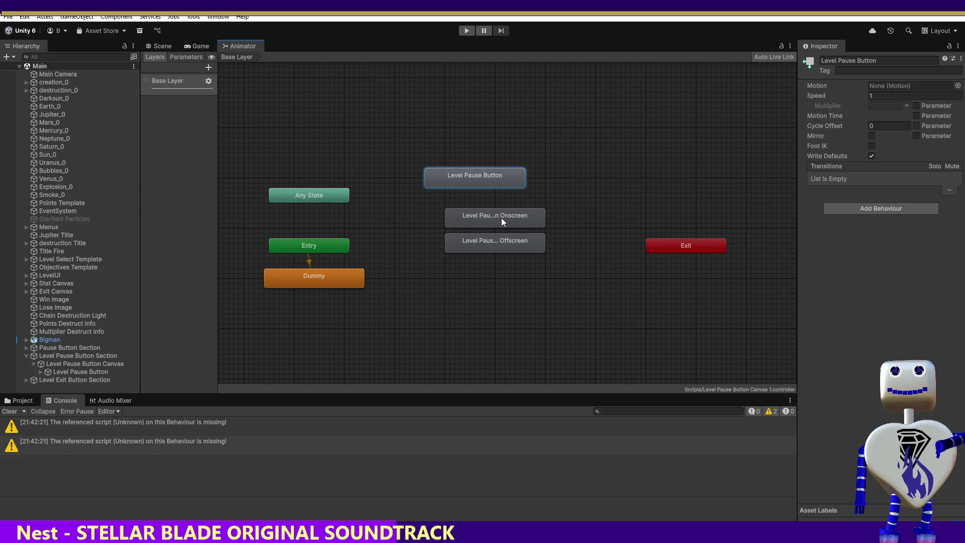
click(502, 216)
click(485, 181)
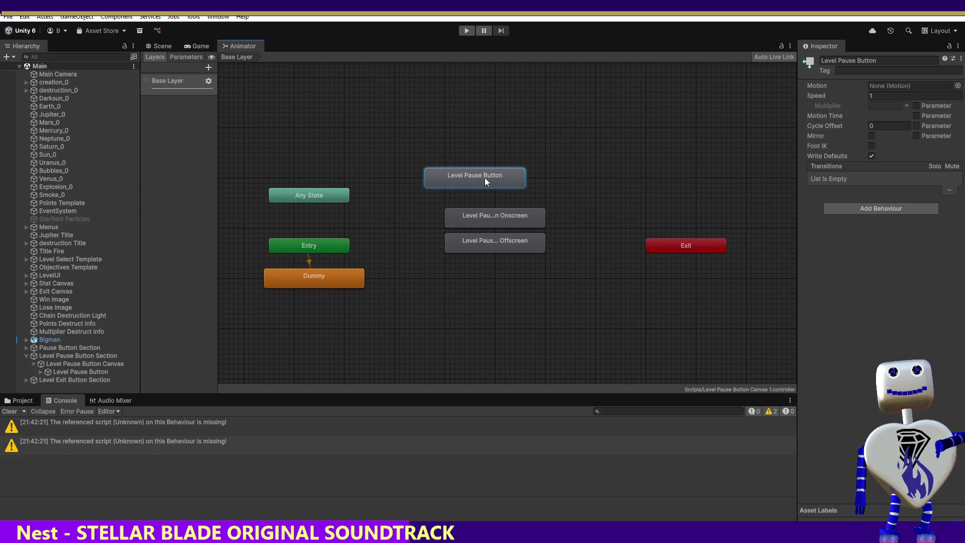
click(485, 199)
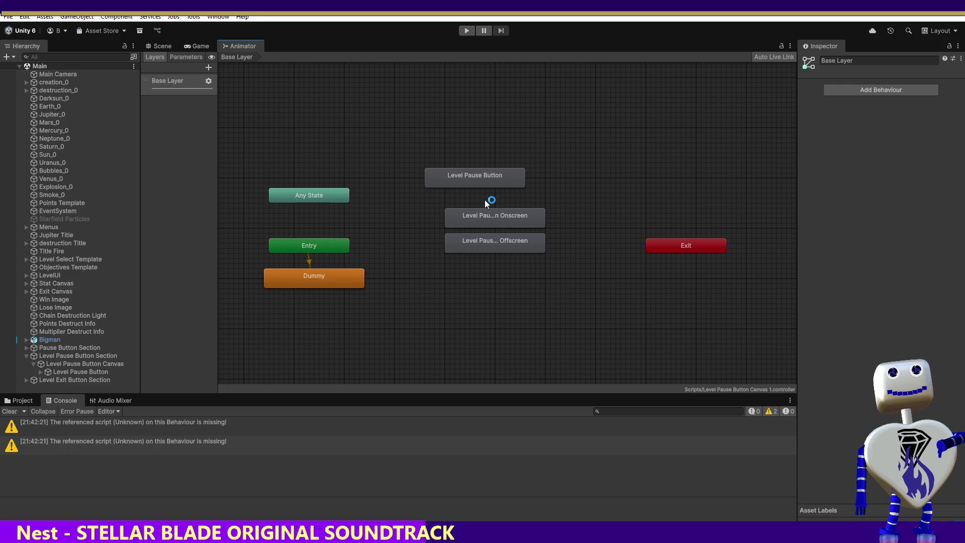
click(487, 213)
double_click(487, 212)
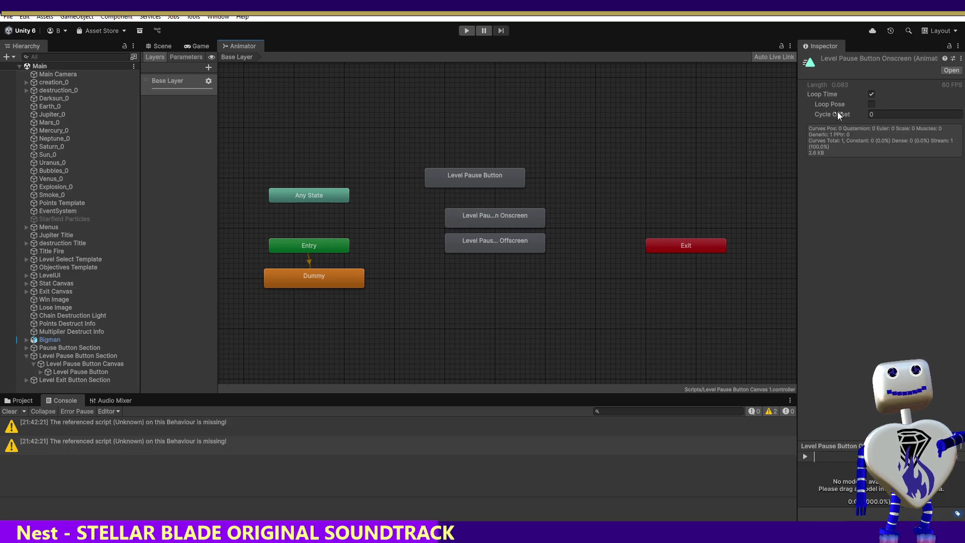
click(483, 245)
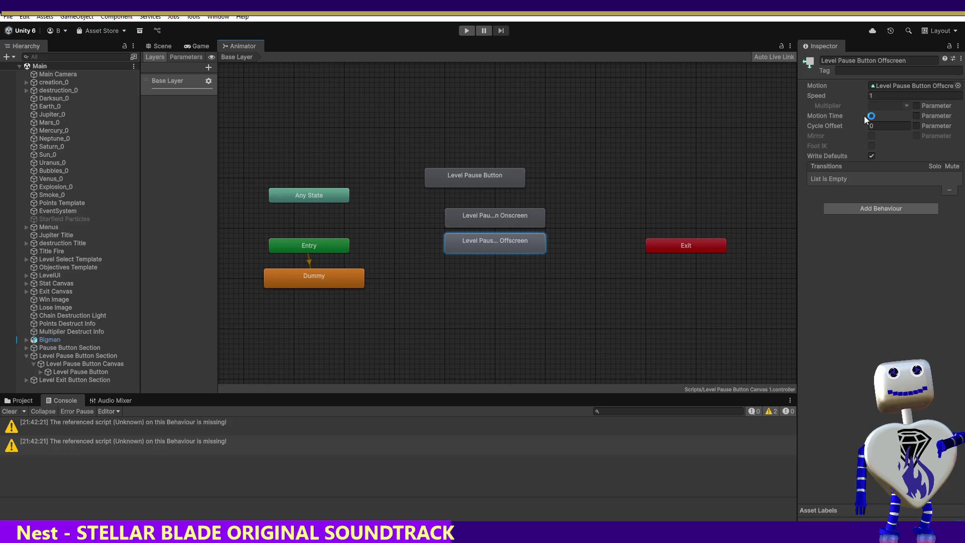
double_click(528, 243)
click(528, 244)
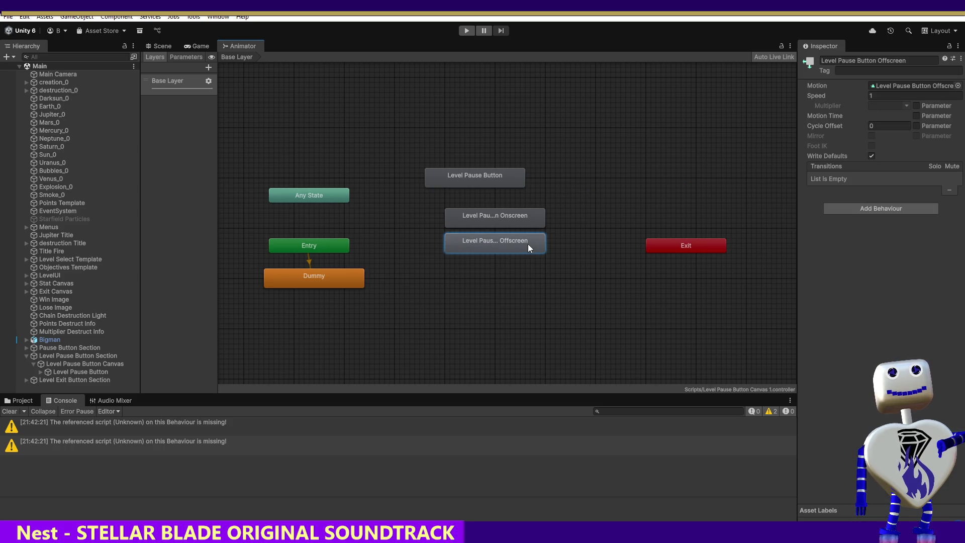
double_click(528, 245)
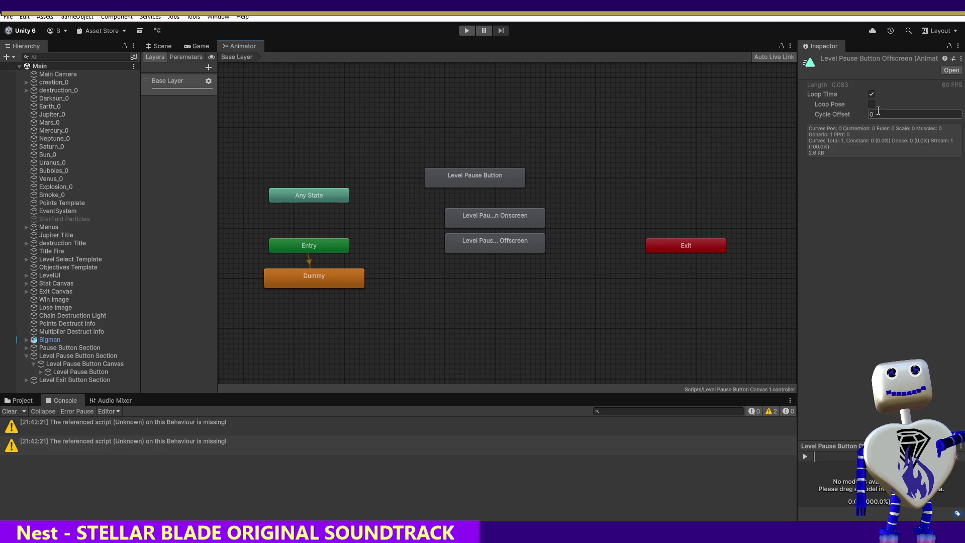
click(872, 94)
Step: Delete the Level Pause Button state from the animator
click(489, 183)
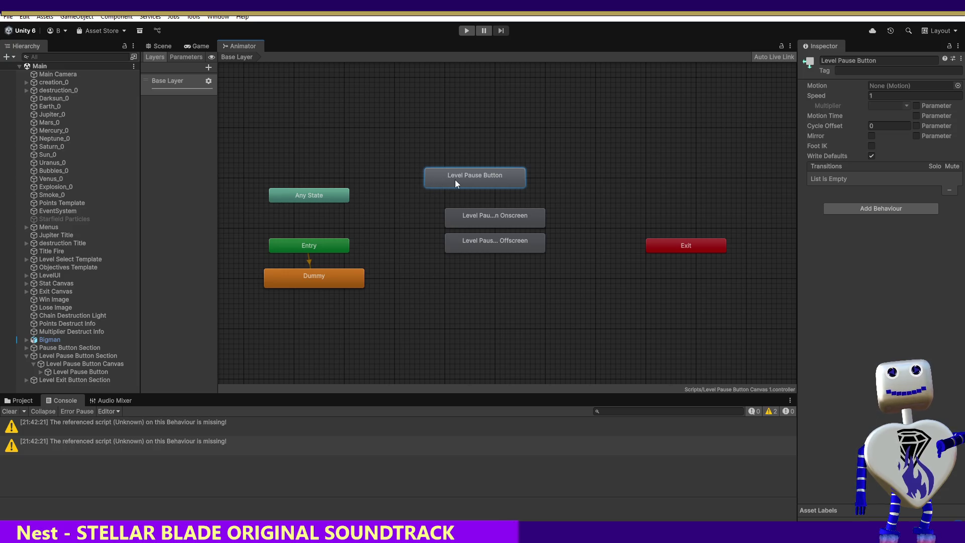
right_click(472, 180)
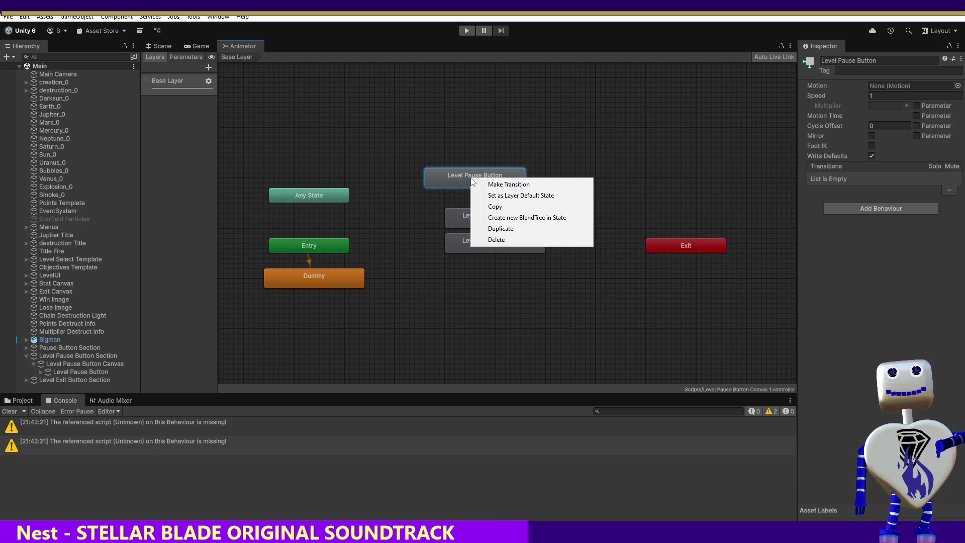
click(500, 240)
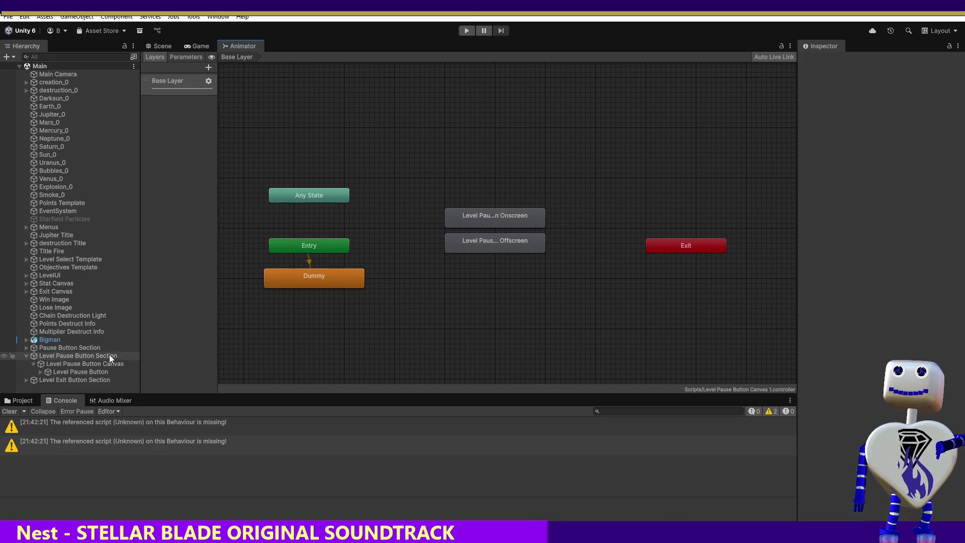
click(27, 380)
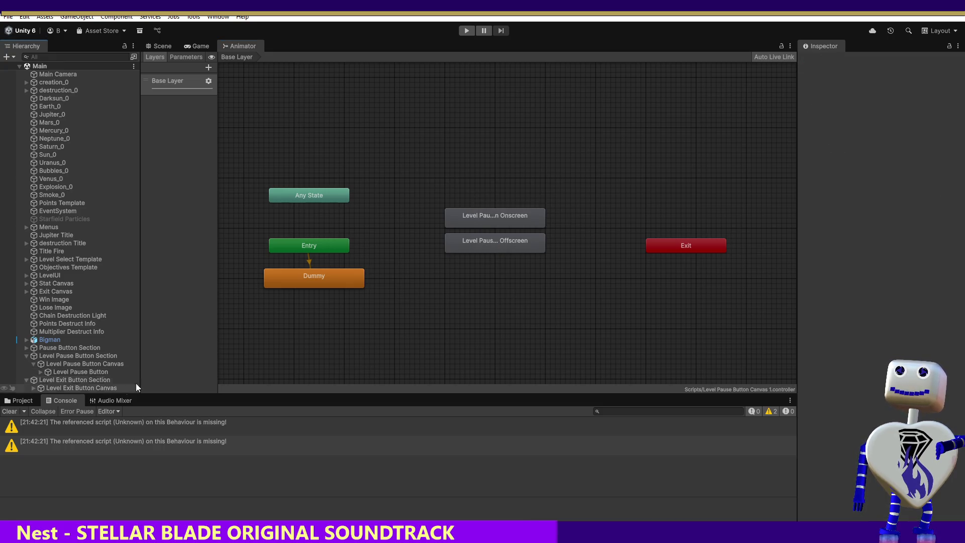
Step: Add a new empty state to the Level Exit Button Canvas animator
click(88, 389)
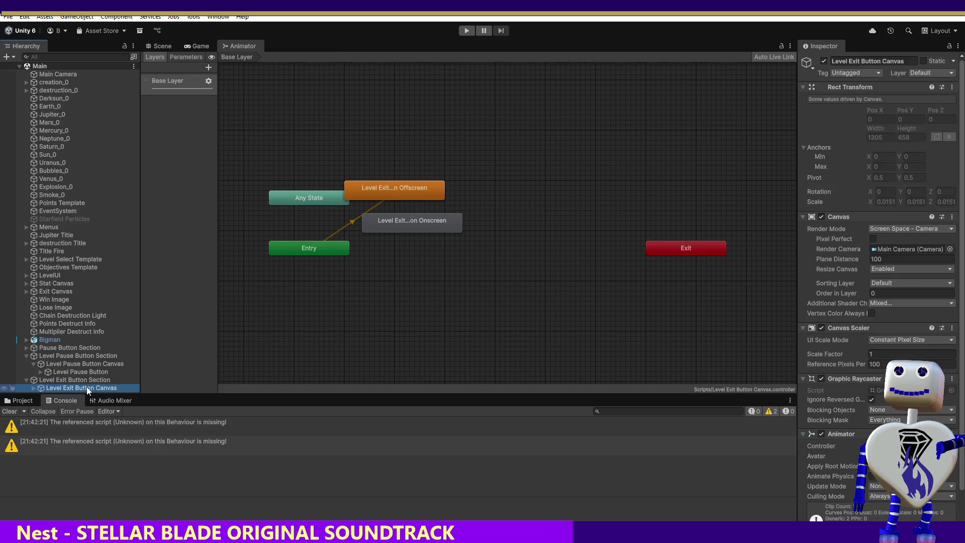
right_click(312, 286)
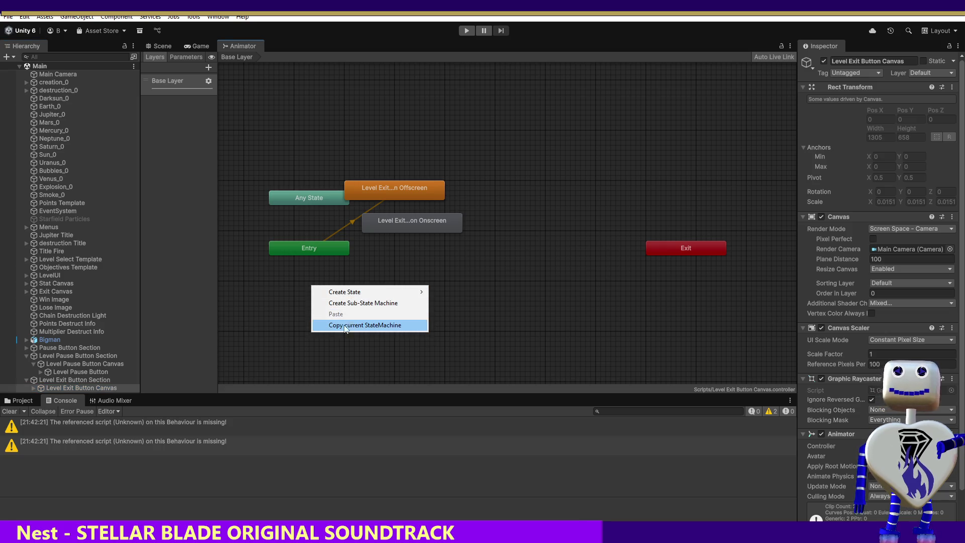
mouse_move(347, 296)
click(458, 292)
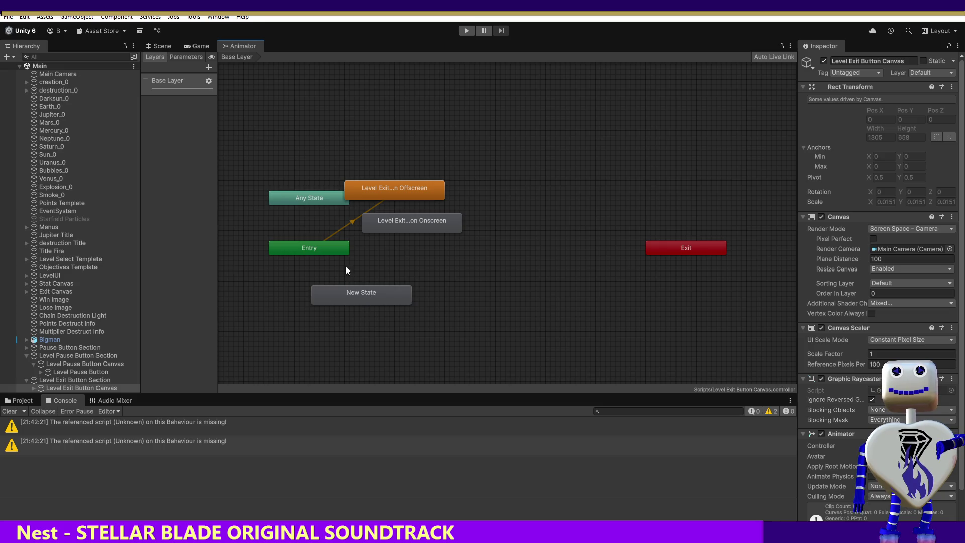
click(355, 291)
click(873, 60)
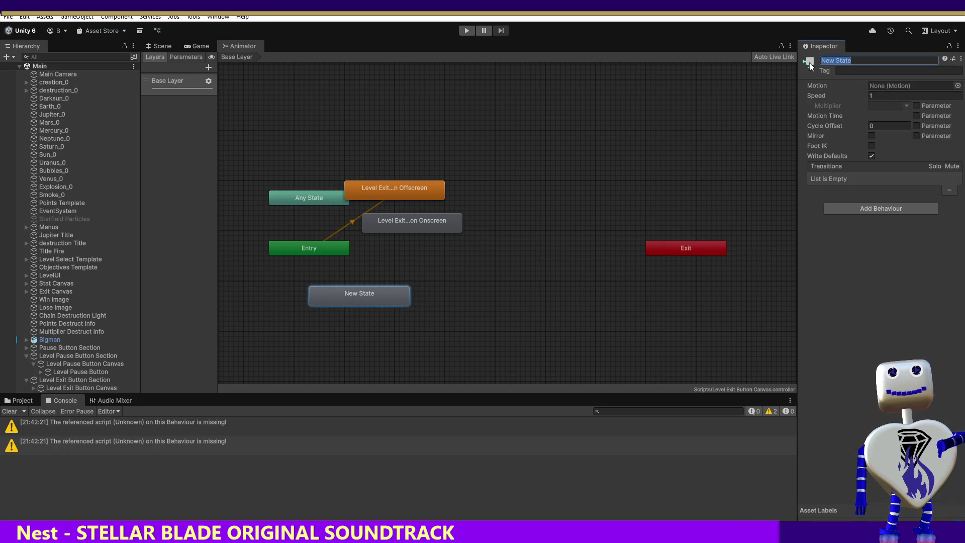
Step: Name the new state Dummy and set it as the layer default state
text(Dummy)
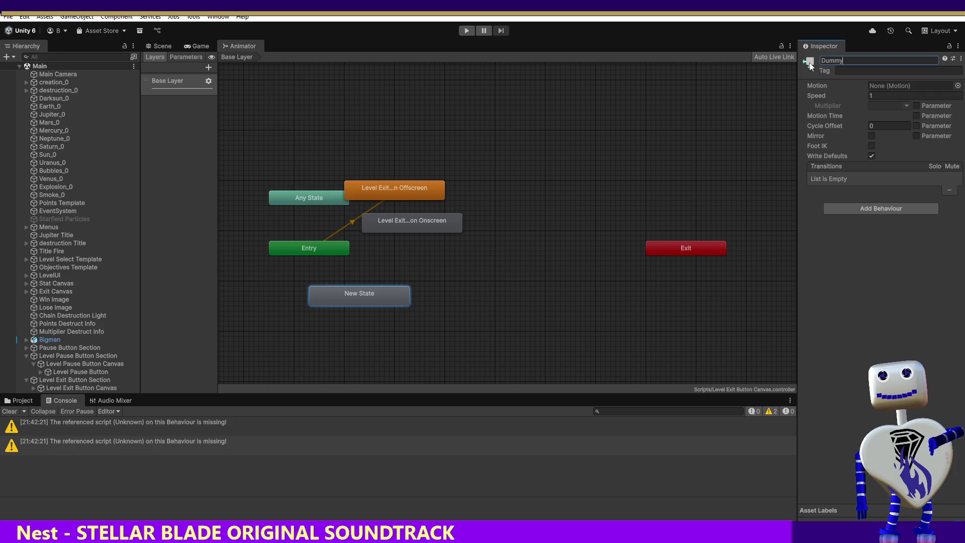
click(427, 229)
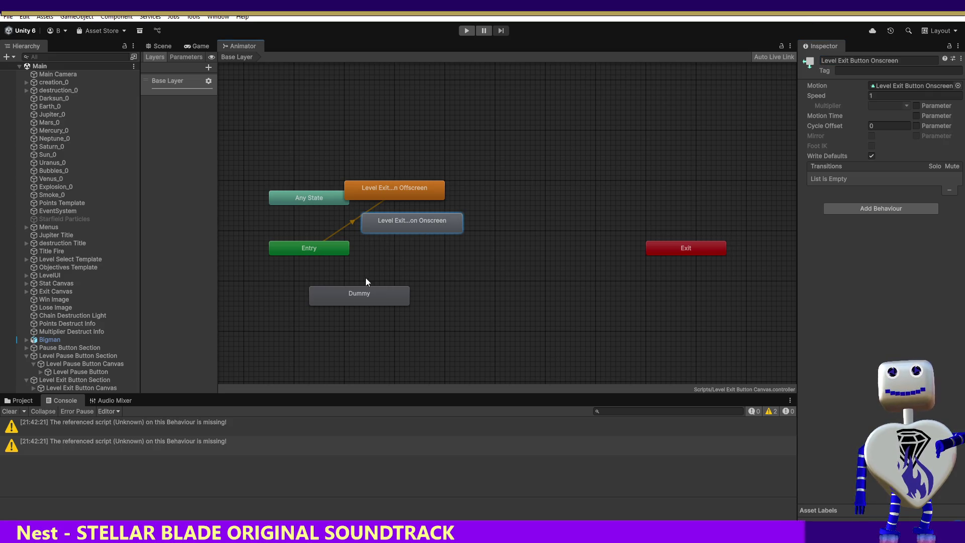
right_click(344, 290)
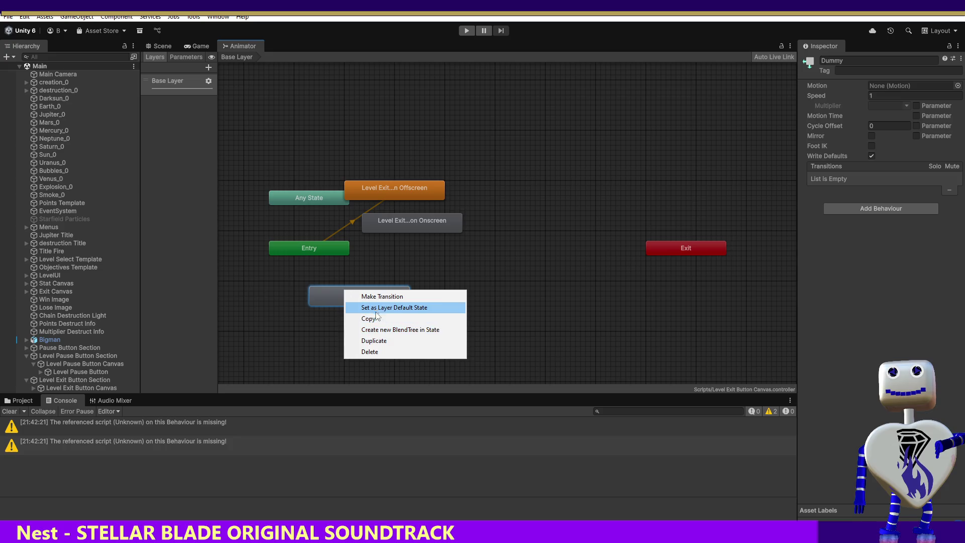
click(376, 312)
Step: Arrange Dummy below Entry, with the Offscreen state placed just above Onscreen
drag(375, 307, 334, 296)
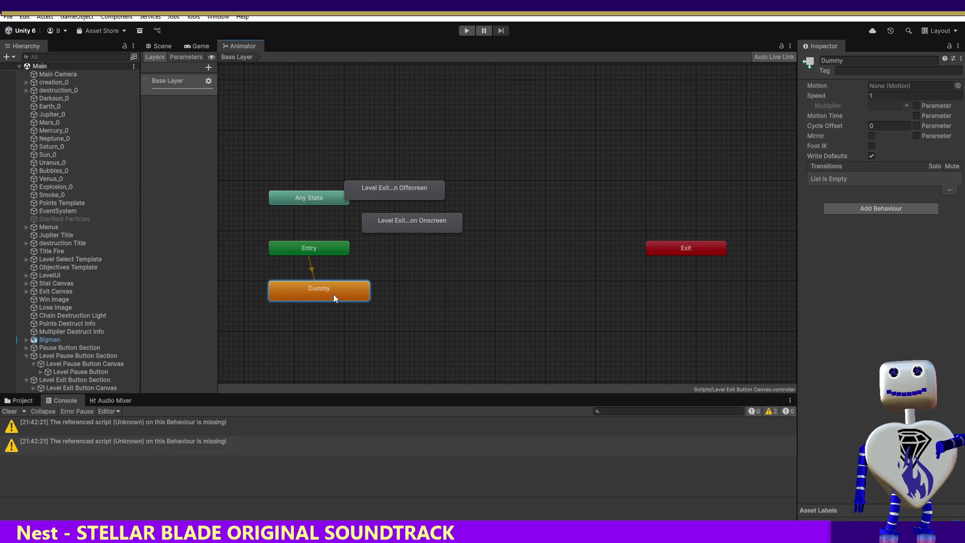
drag(462, 228, 525, 239)
click(422, 193)
mouse_move(423, 190)
mouse_down()
mouse_move(557, 214)
mouse_move(535, 217)
mouse_up()
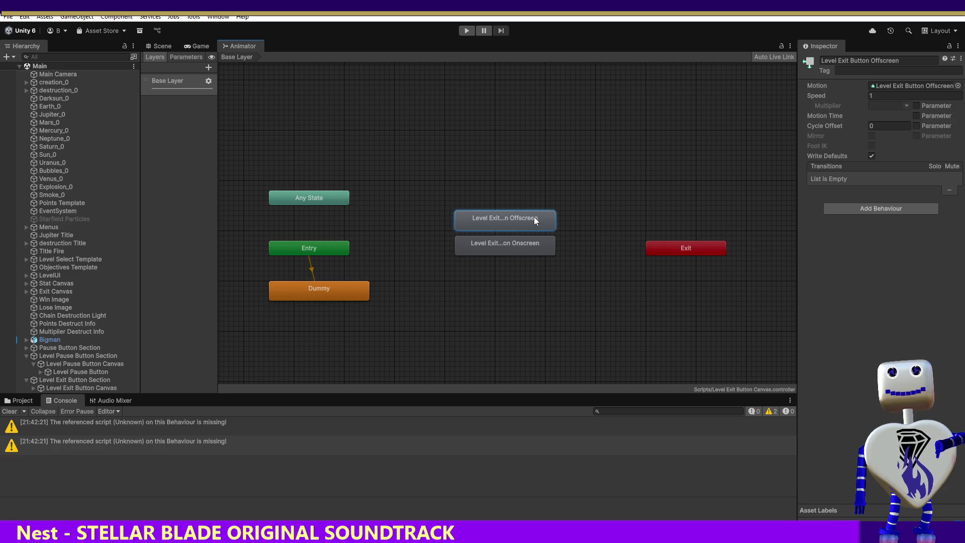
Step: Review the Offscreen and Onscreen clip settings so the Onscreen clip no longer loops
double_click(534, 216)
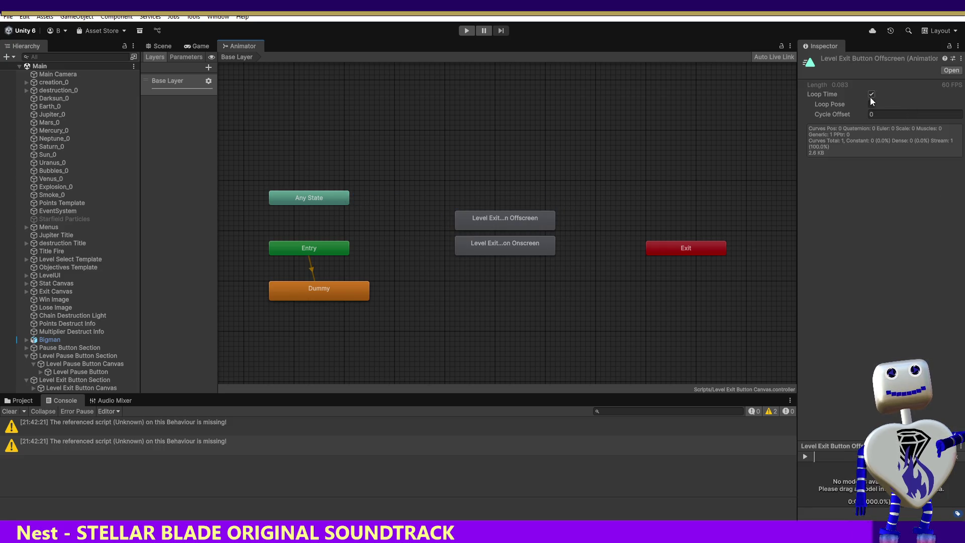
click(529, 243)
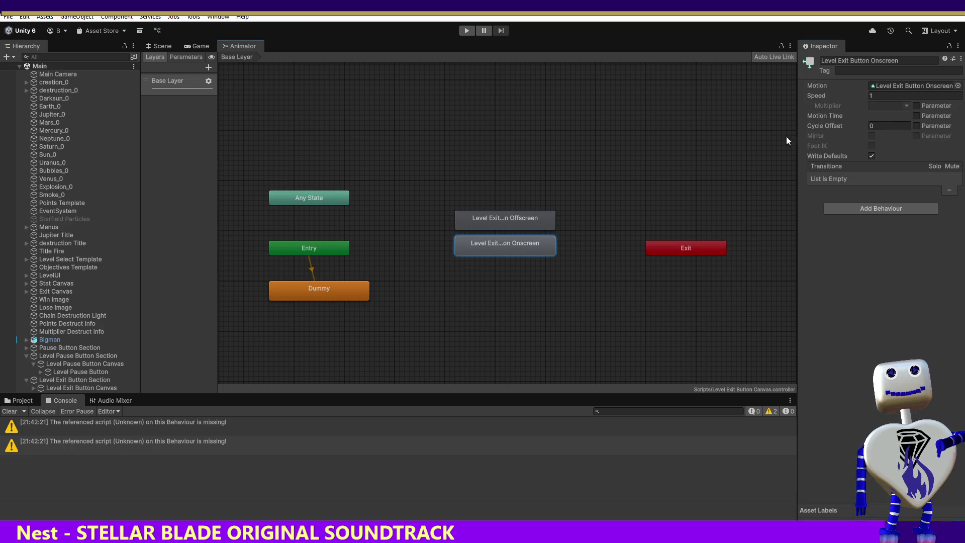
double_click(496, 244)
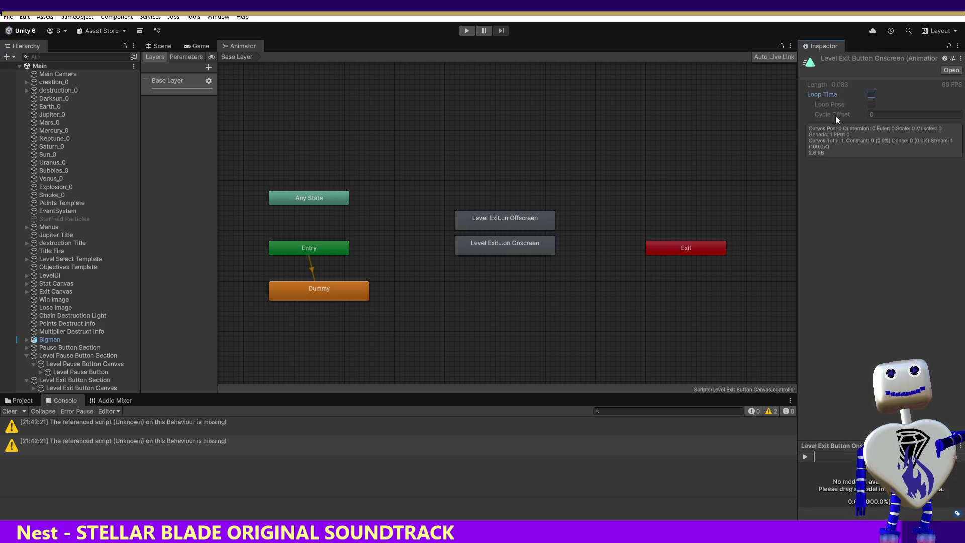
click(534, 272)
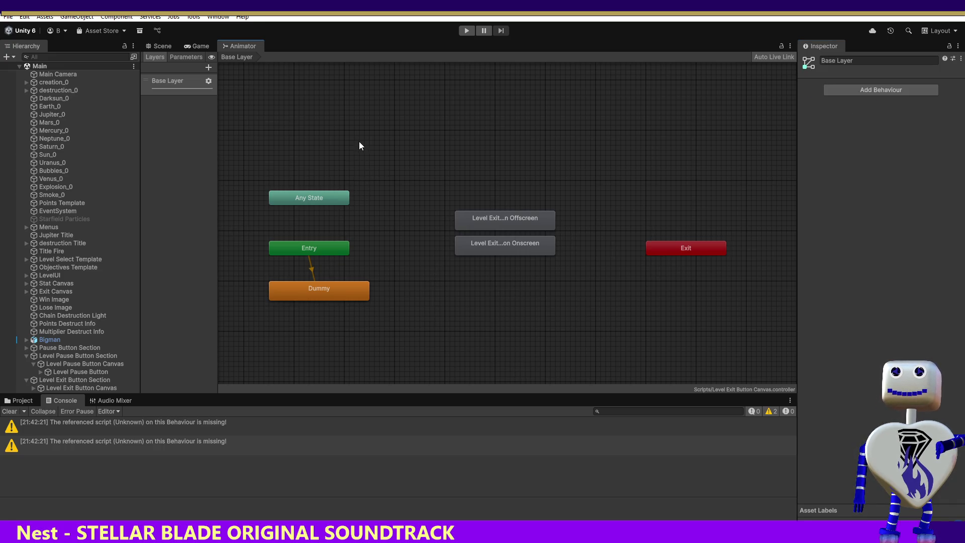
Step: Playtest a level once more, then switch to MainController.cs in Visual Studio
click(460, 31)
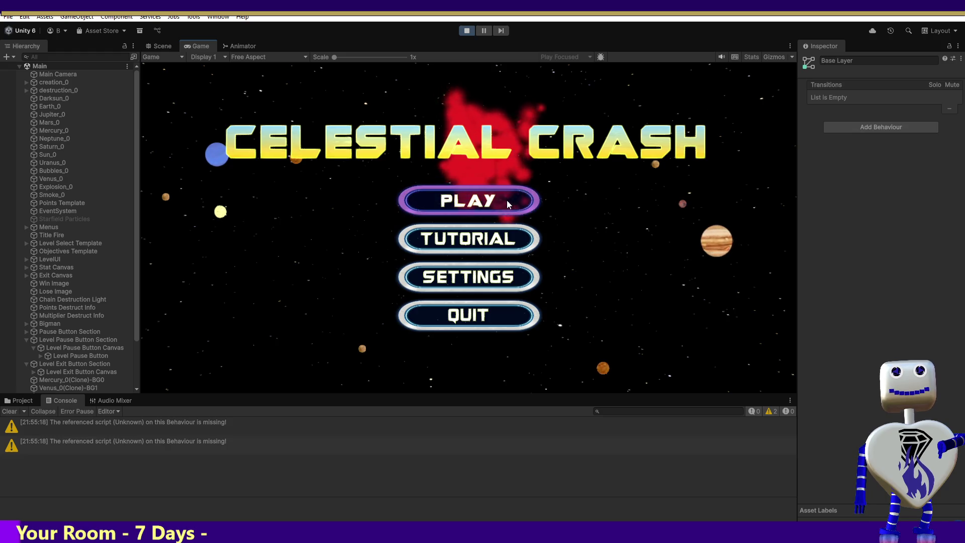
click(507, 201)
click(476, 168)
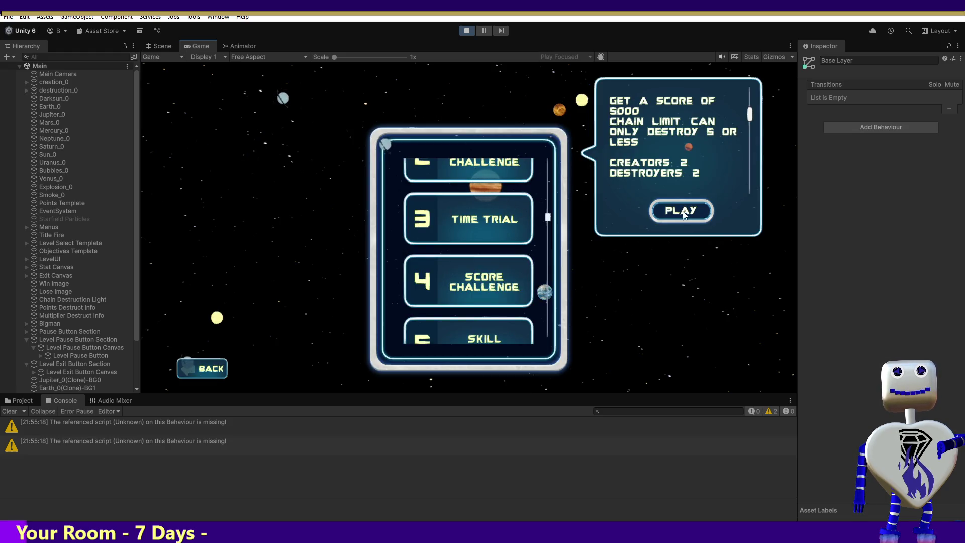
click(682, 211)
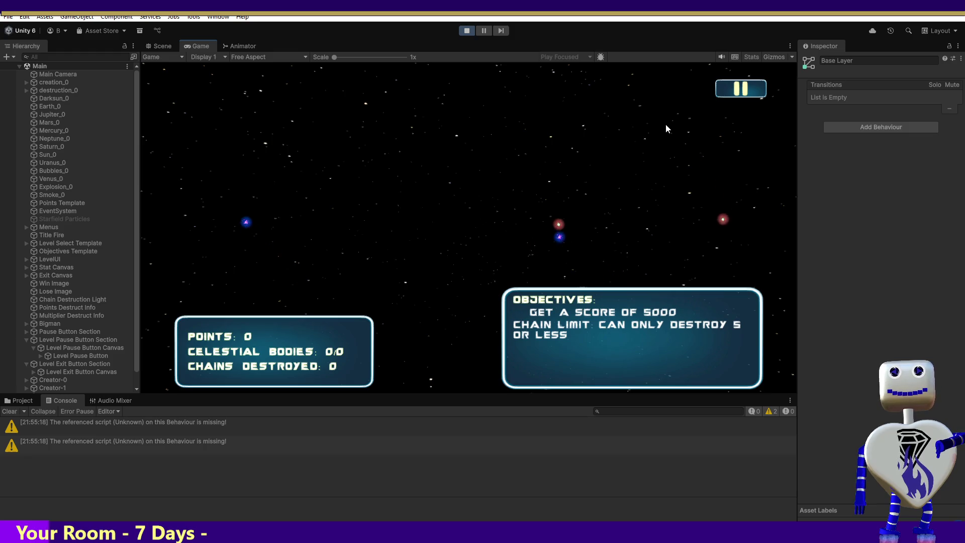
click(463, 32)
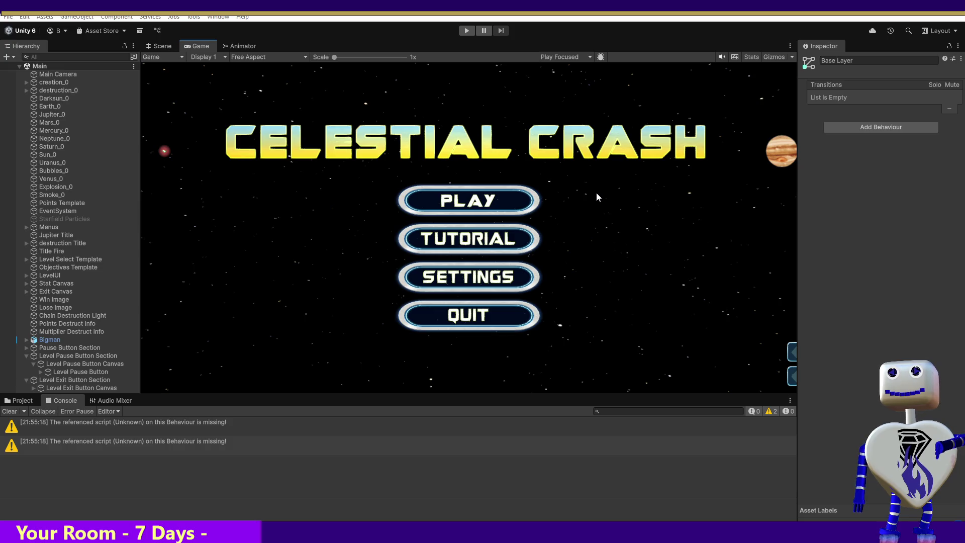
key(alt+Tab)
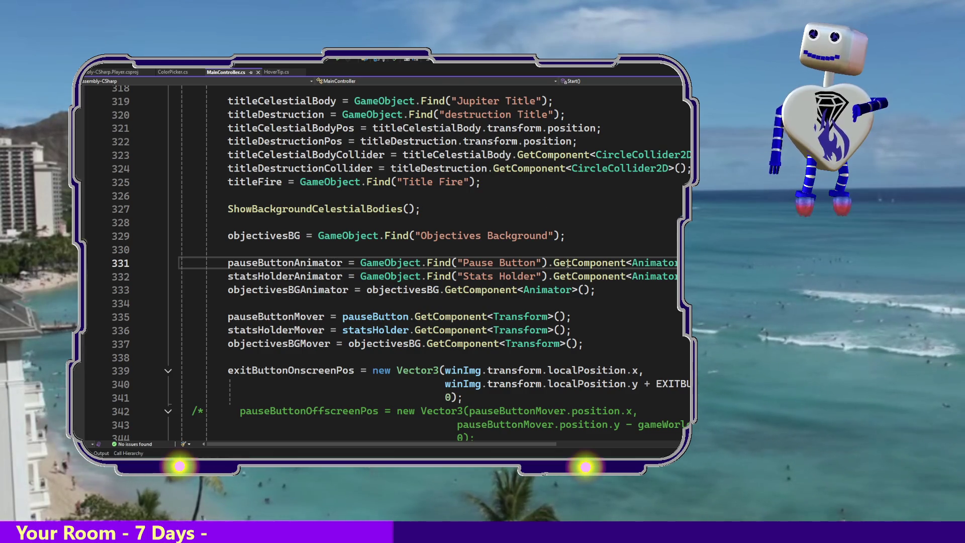
Step: Select pauseButtonAnimator on line 331 and jump to its declaration on line 203
drag(536, 262, 464, 263)
click(464, 263)
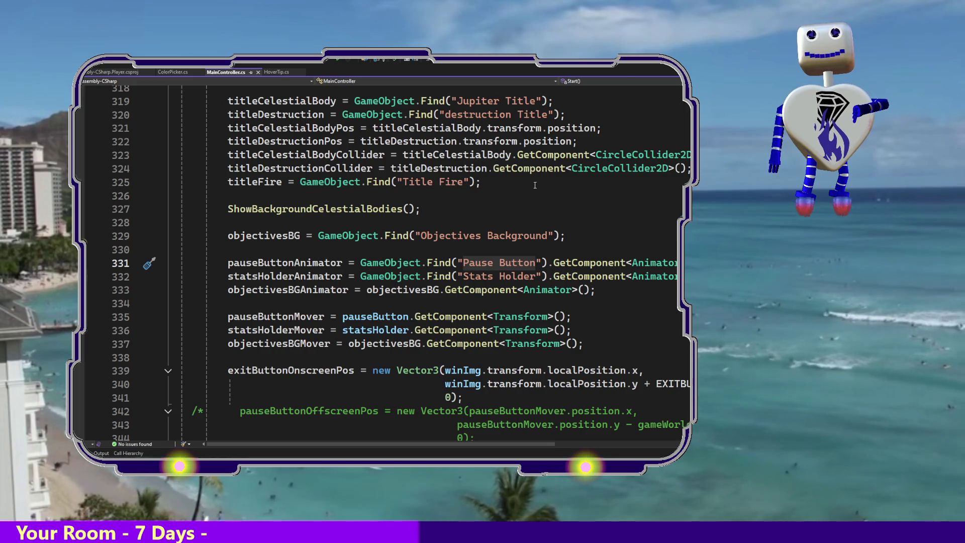
key(alt+Tab)
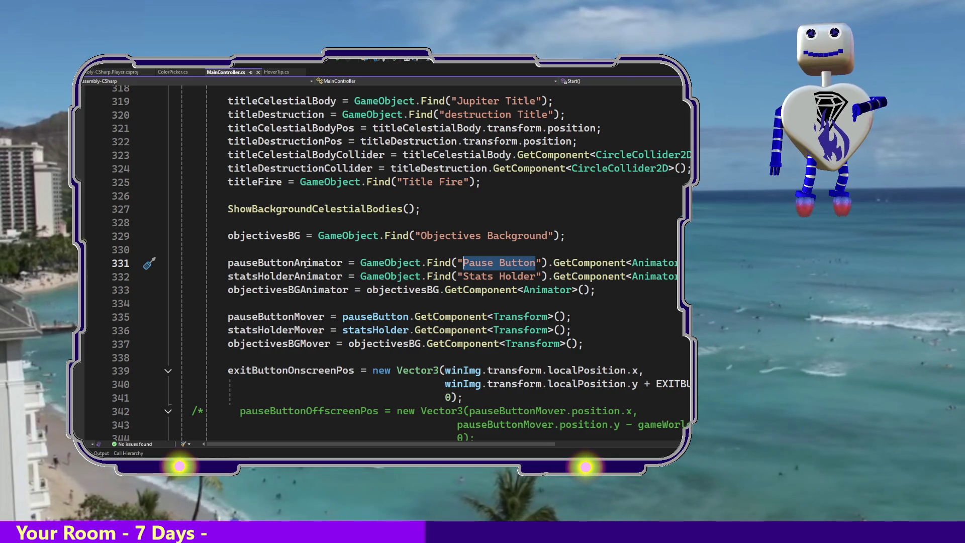
double_click(285, 263)
click(302, 263)
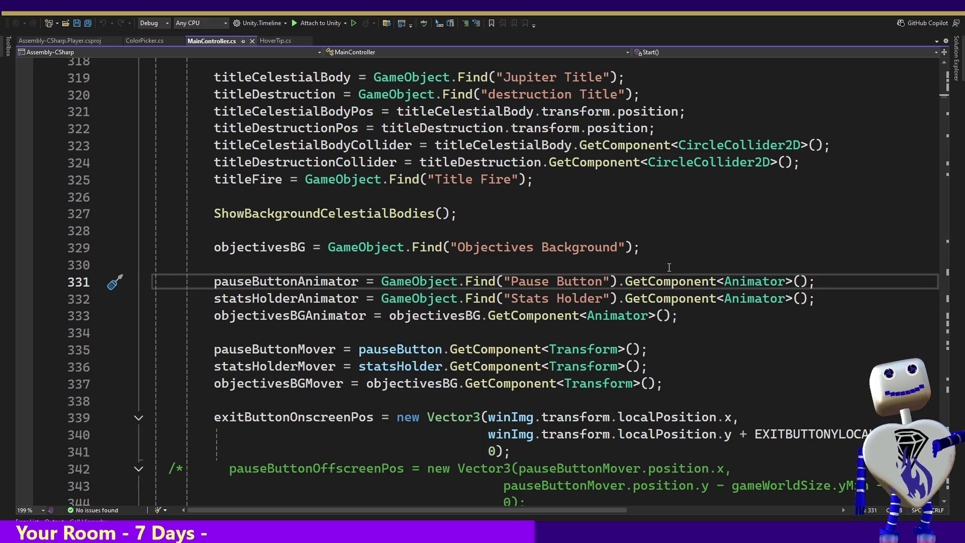
mouse_move(660, 274)
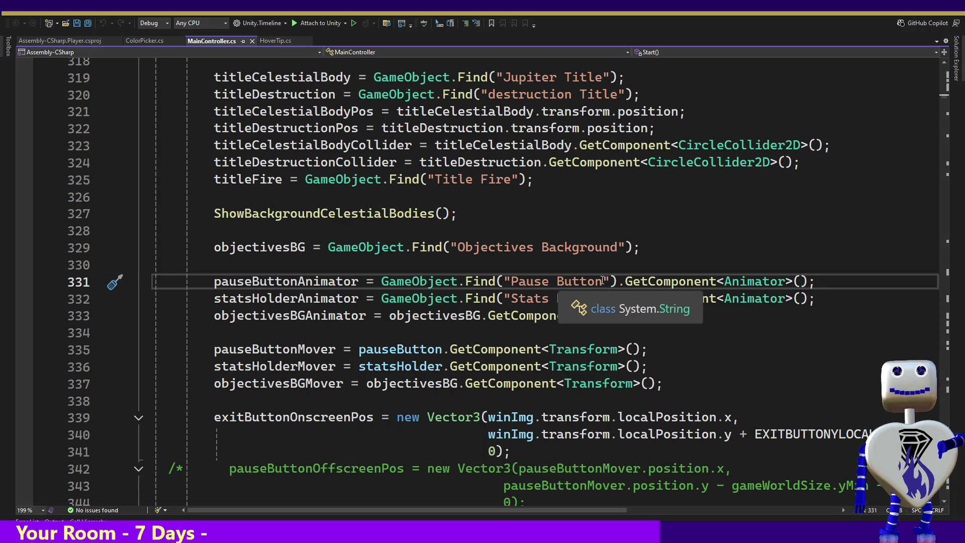
ctrl+click(322, 282)
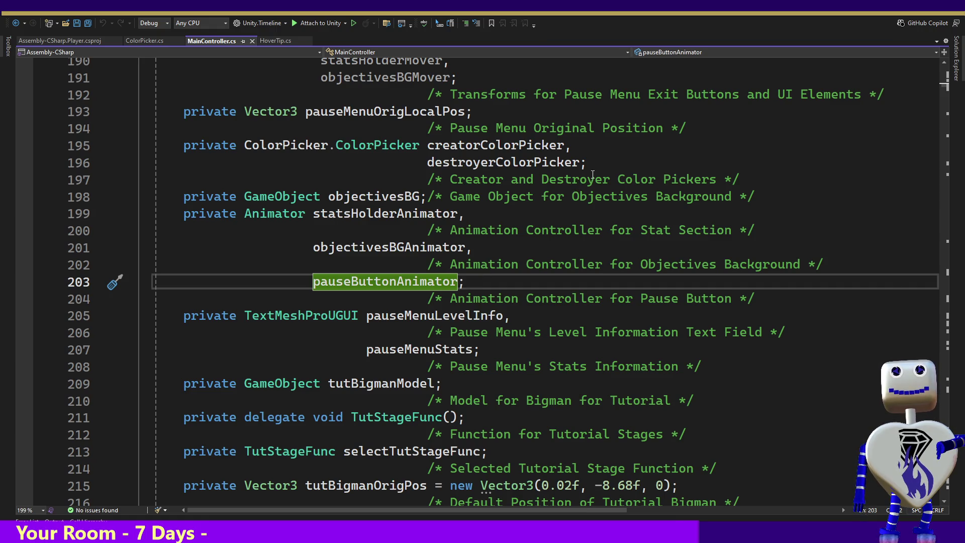
key(alt+Tab)
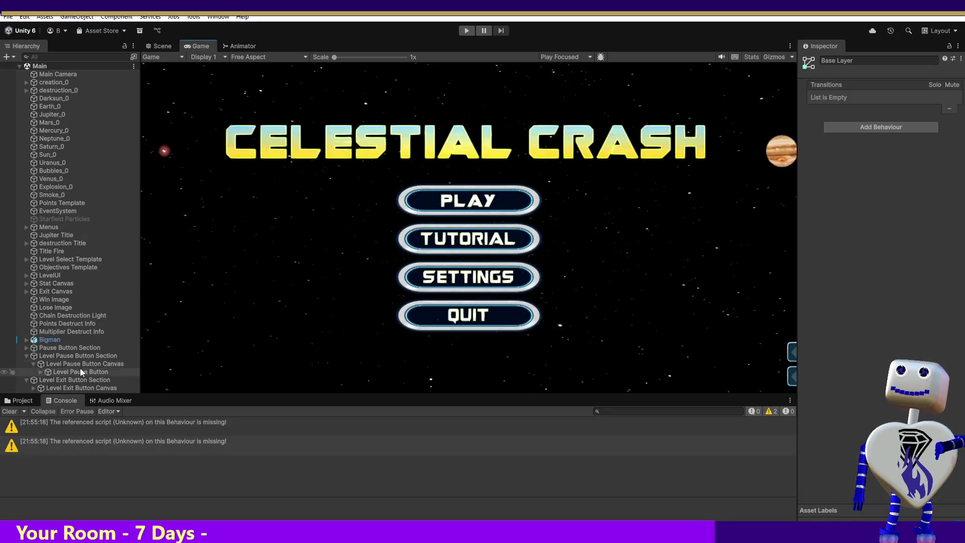
Step: Copy the Level Pause Button object's name from the Inspector and return to MainController.cs
click(41, 372)
click(64, 373)
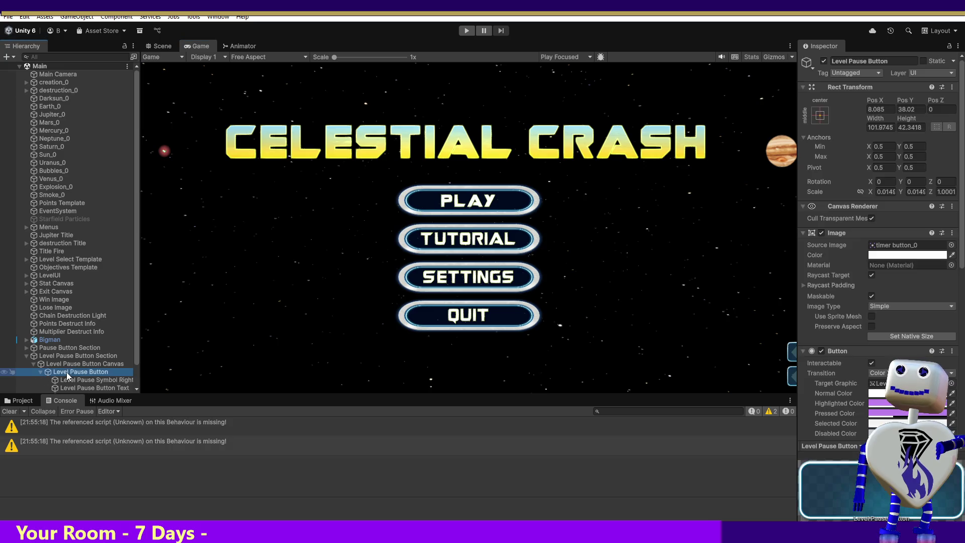
click(897, 60)
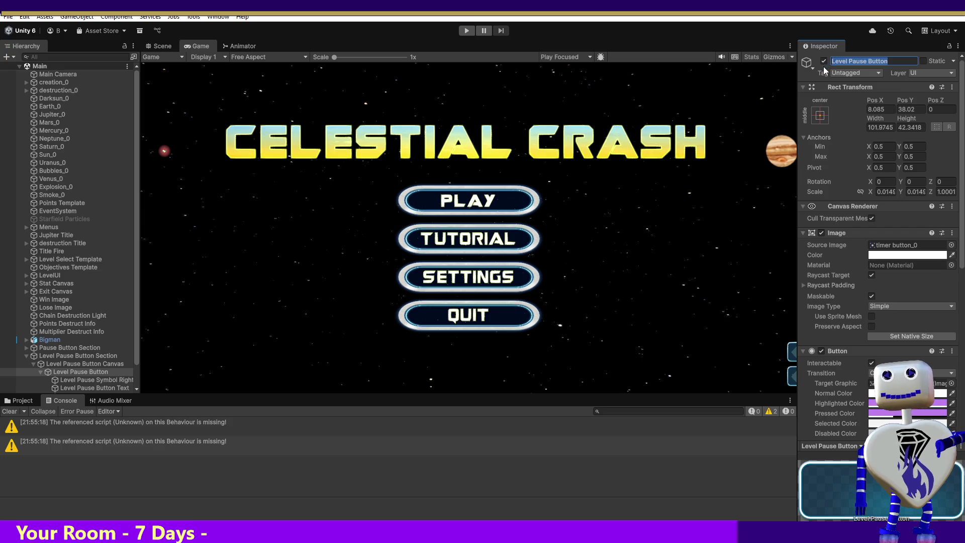
key(Return)
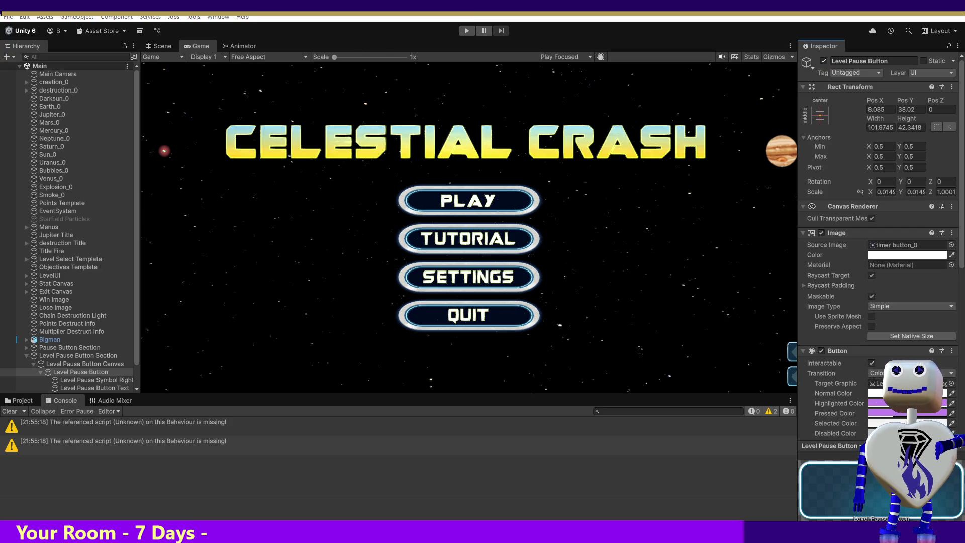
key(alt+Tab)
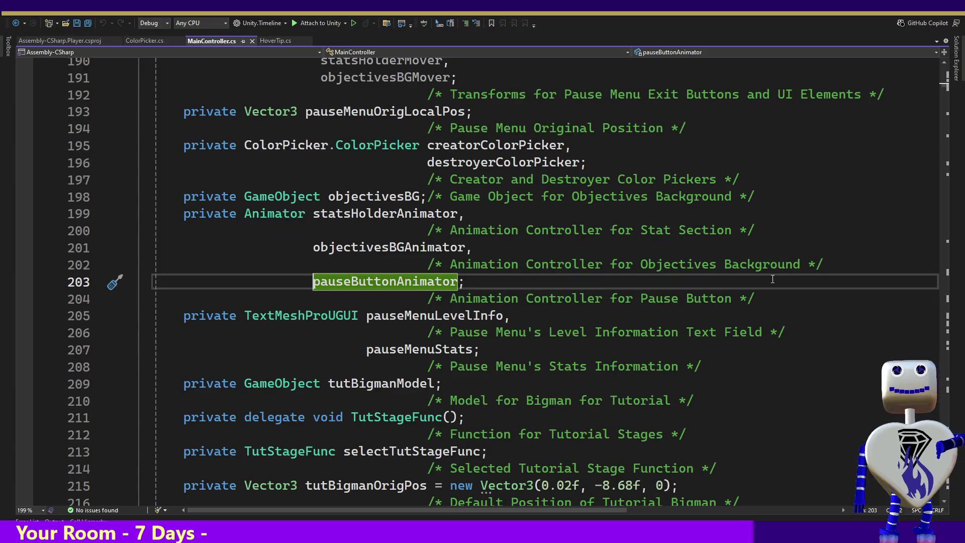
Step: Paste 'Level Pause Button' on a new line 205 below the pause button comment, then return to Unity
click(771, 297)
key(Return)
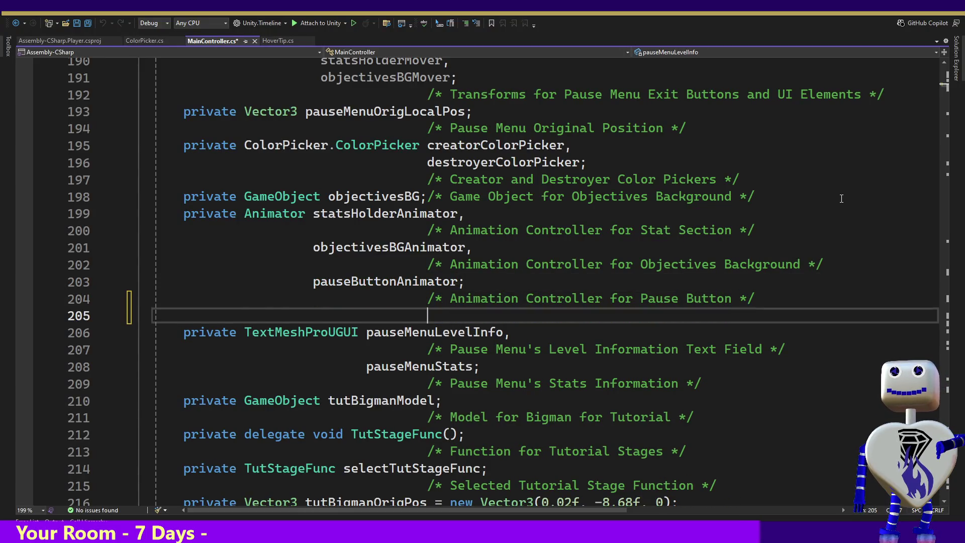
text(Level Pause Button)
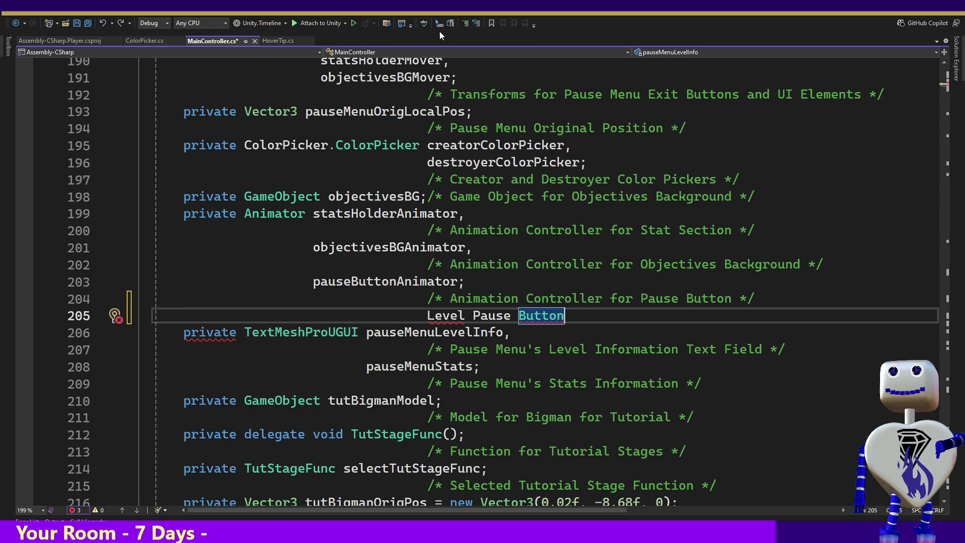
key(alt+Tab)
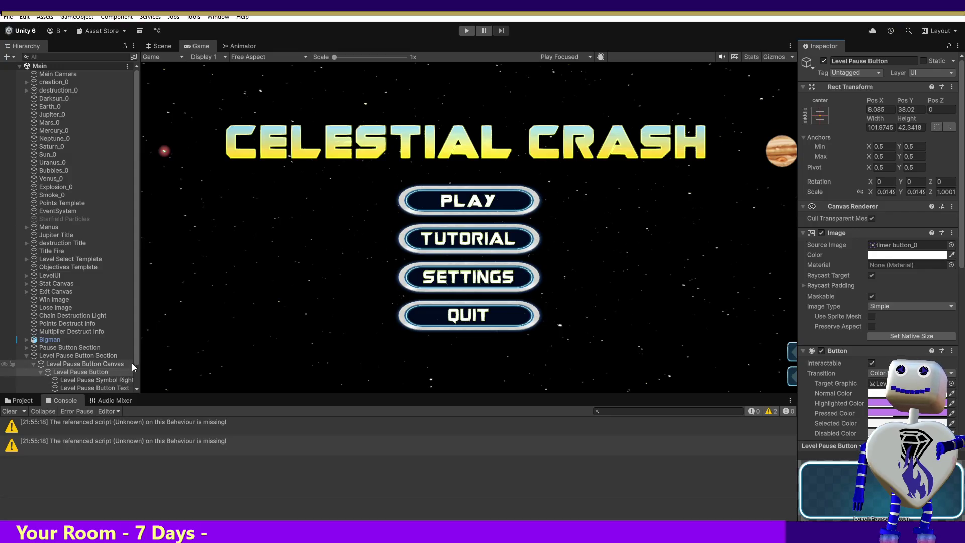
Step: Select the Level Exit Button under its canvas and copy its name from the Inspector
click(26, 355)
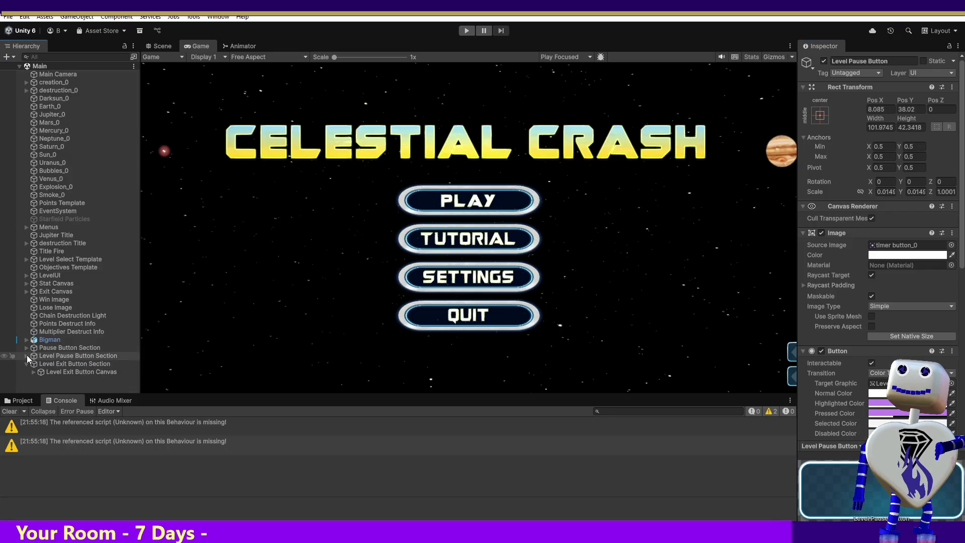
click(34, 372)
click(69, 381)
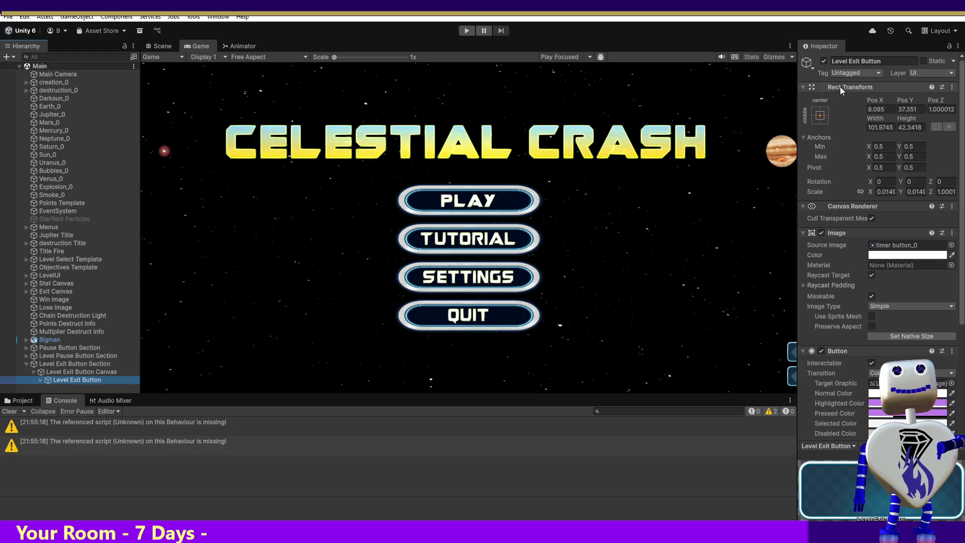
click(889, 60)
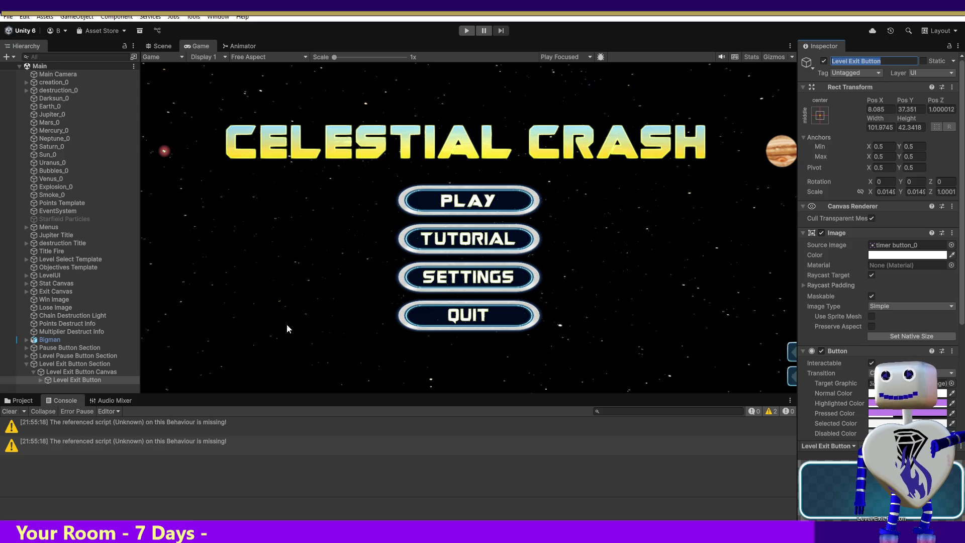
Step: Inspect the old Pause Button and its animator, then go back to MainController.cs
click(32, 349)
click(26, 348)
click(33, 356)
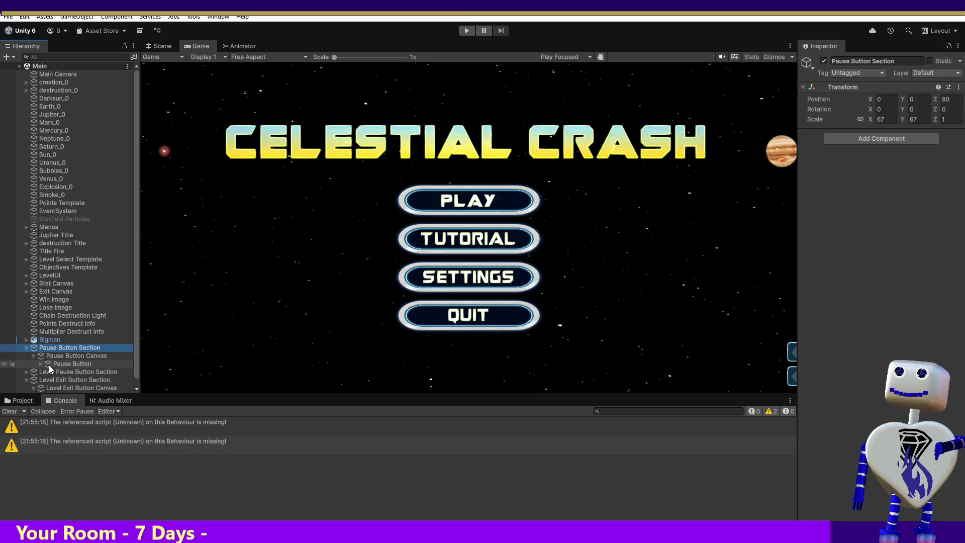
click(49, 364)
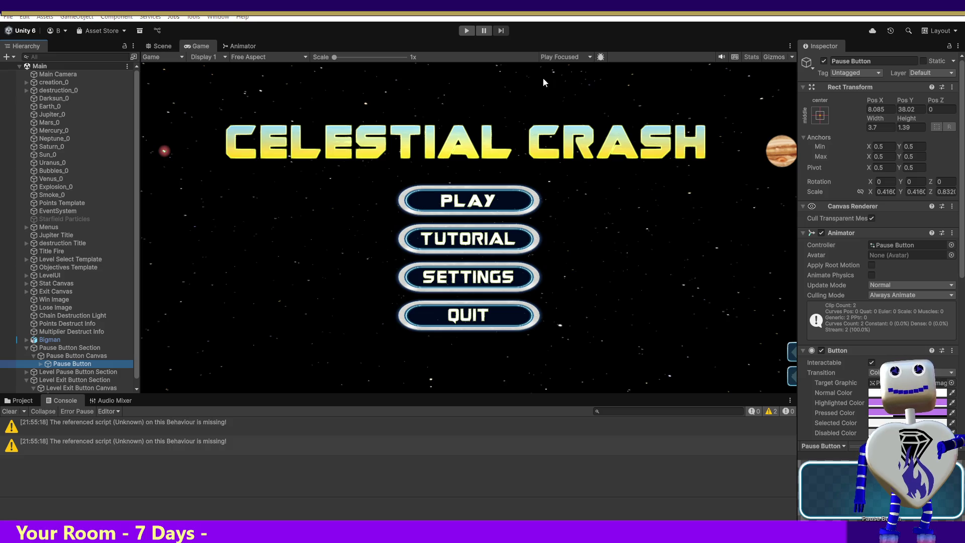
key(alt+Tab)
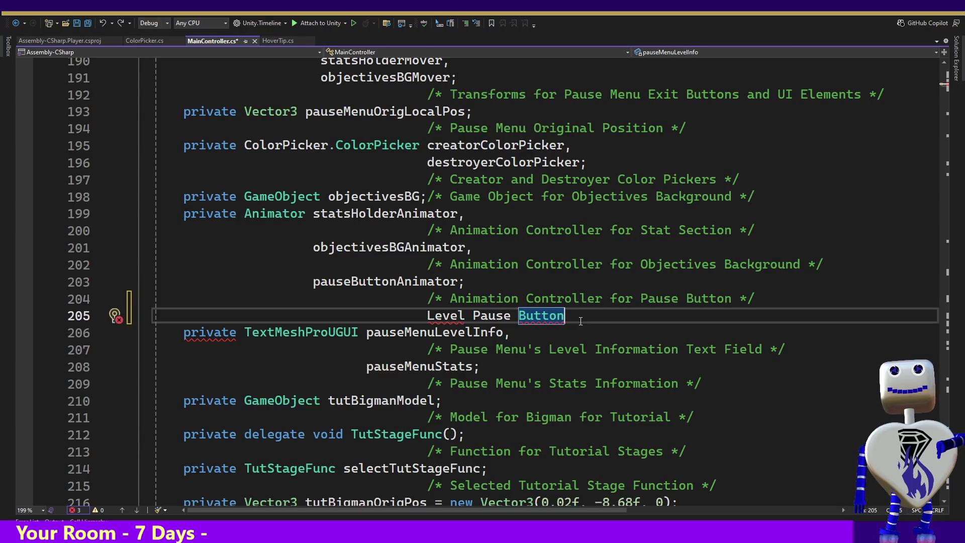
Step: Paste 'Level Exit Button' on a new line below 'Level Pause Button'
key(Return)
text(Level Exit Button)
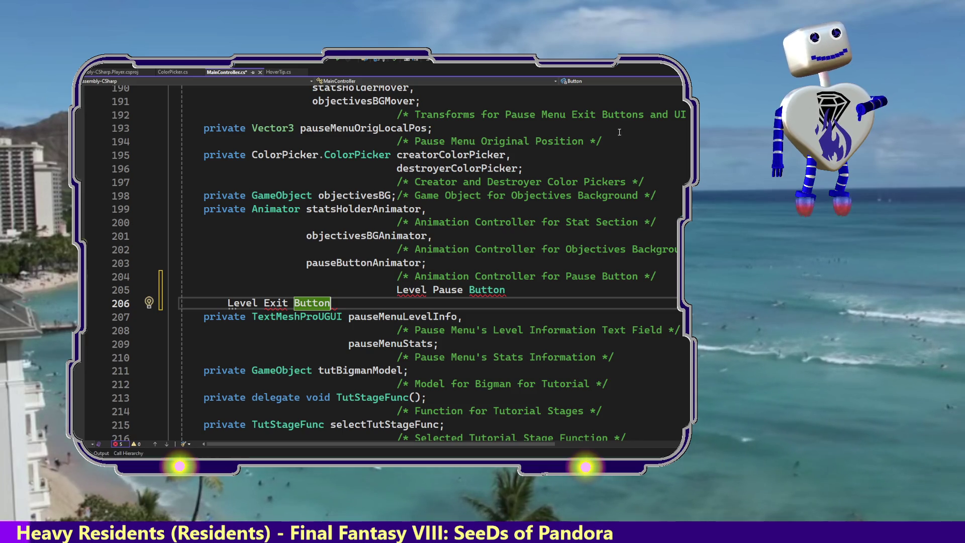
drag(392, 290, 312, 290)
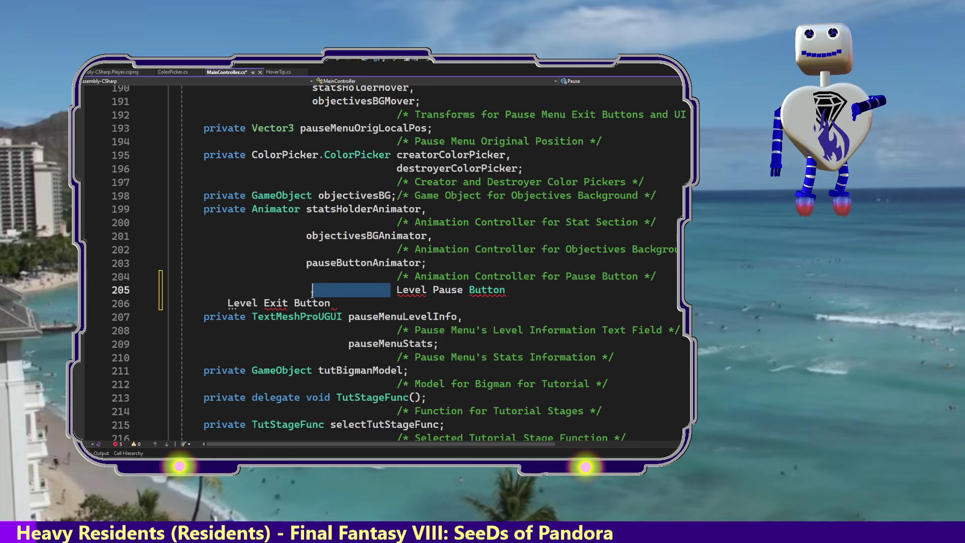
Step: Replace the semicolon after pauseButtonAnimator with a comma and add a blank line after its comment
click(426, 263)
key(BackSpace)
text(,)
key(Down)
key(Down)
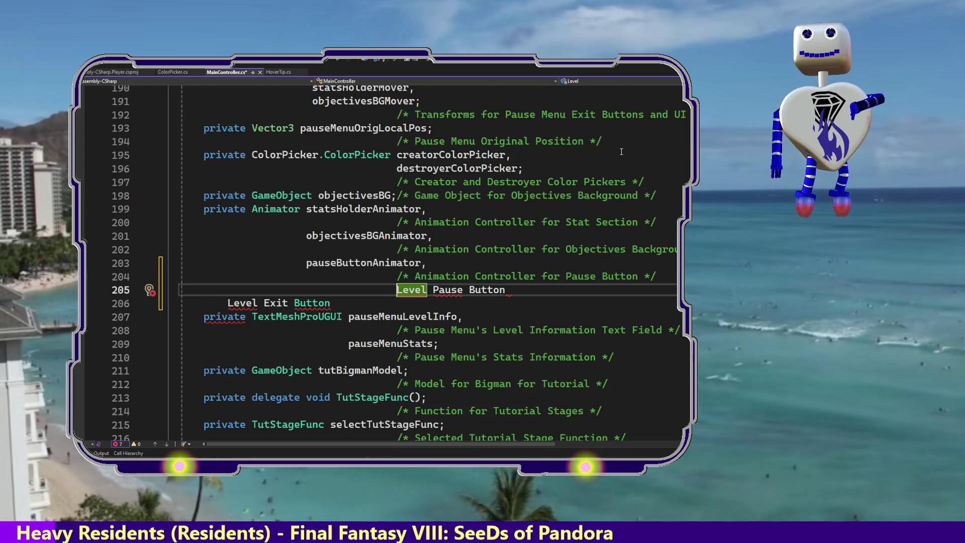
key(Up)
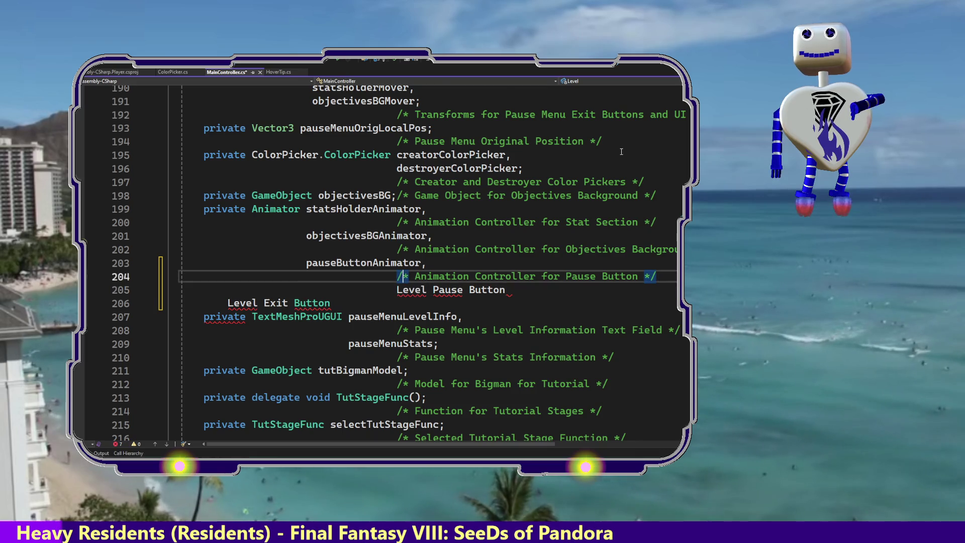
key(End)
key(Return)
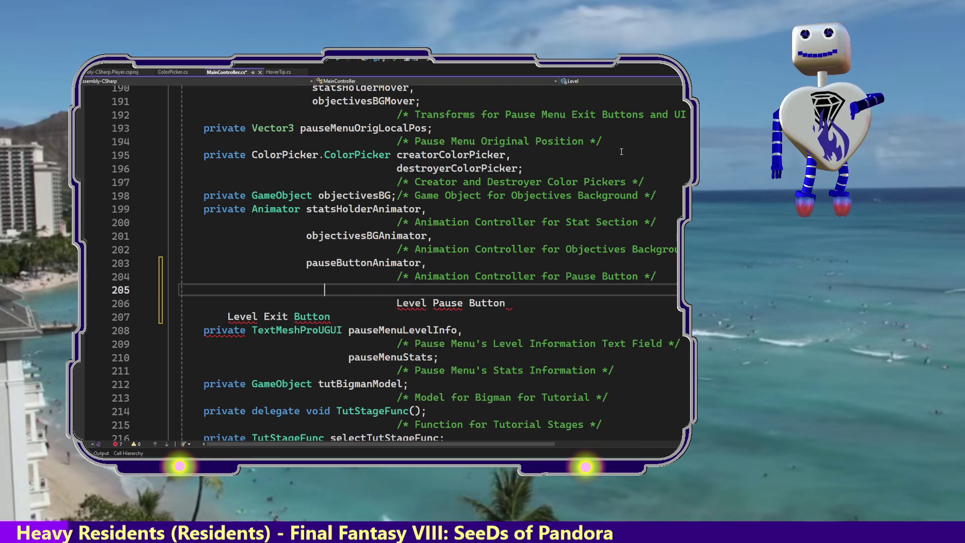
Step: Declare levelPauseButtonAnimator, and levelExistButtonAnimator on the next line, each ending with a comma
text(l)
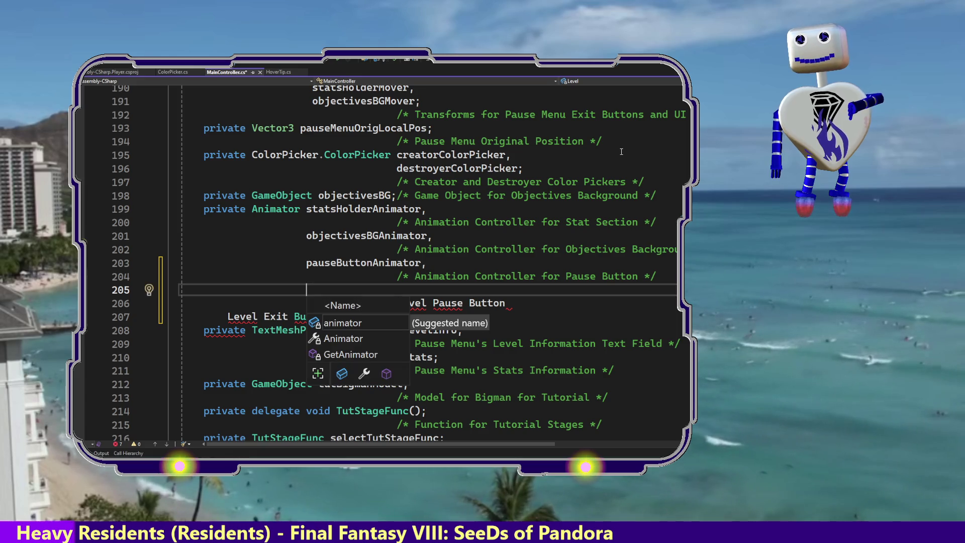
text(evel)
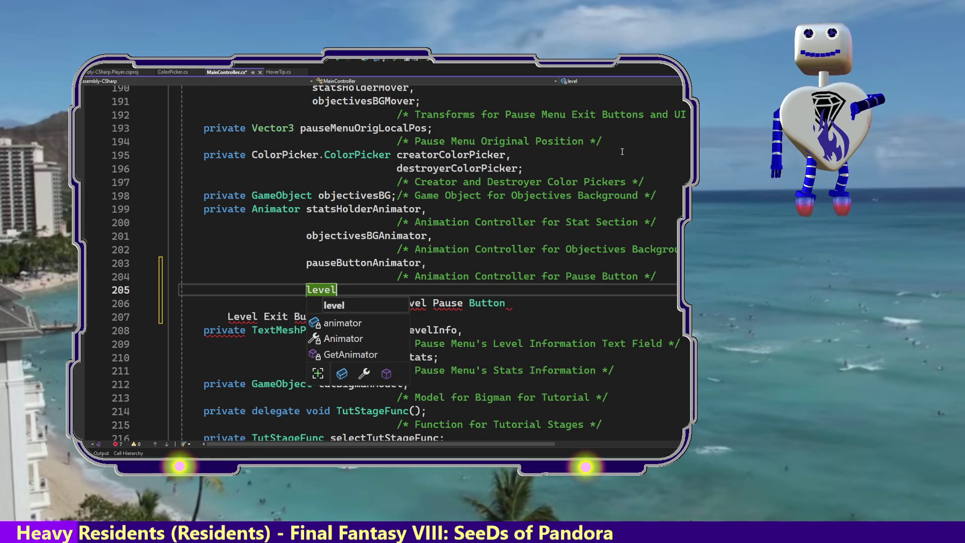
text(Pas)
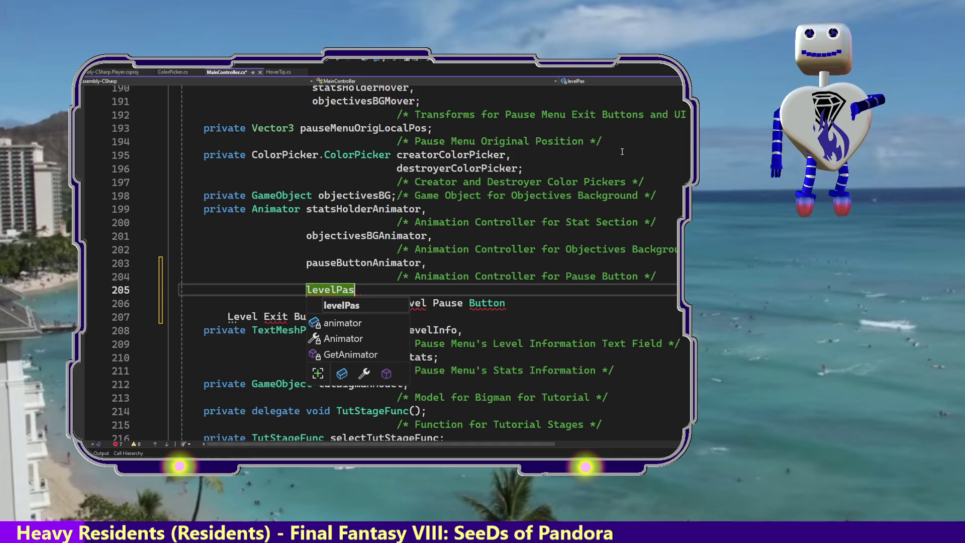
key(BackSpace)
text(use)
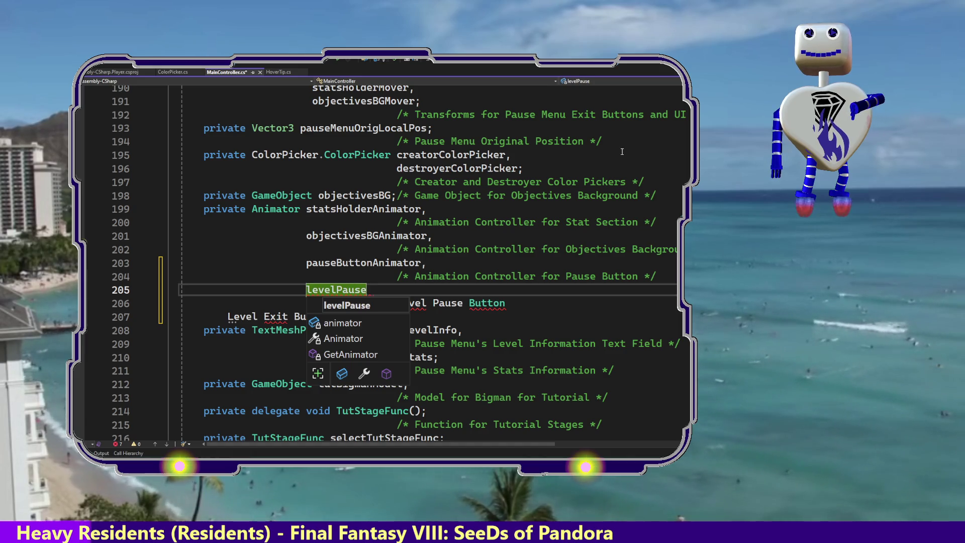
text(Butoo)
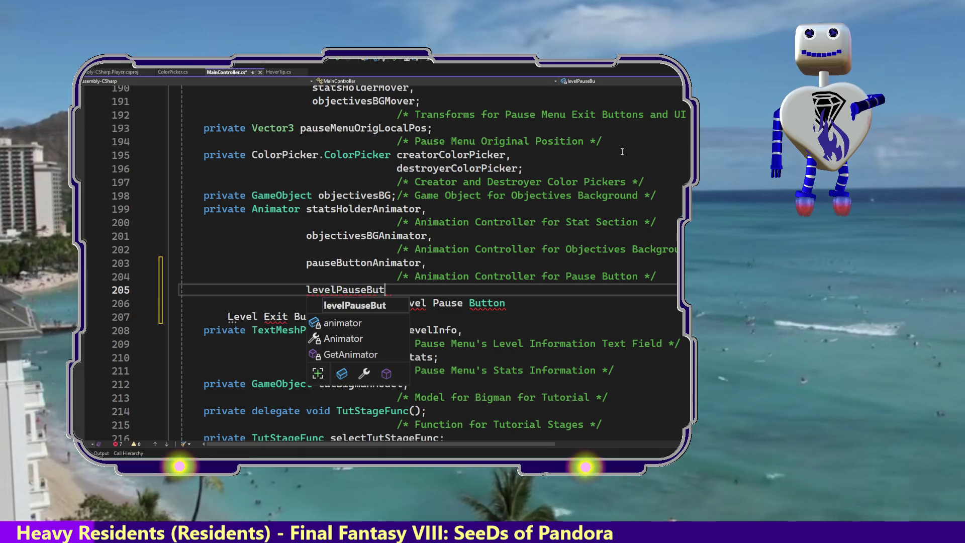
key(BackSpace)
key(BackSpace)
key(BackSpace)
text(tt)
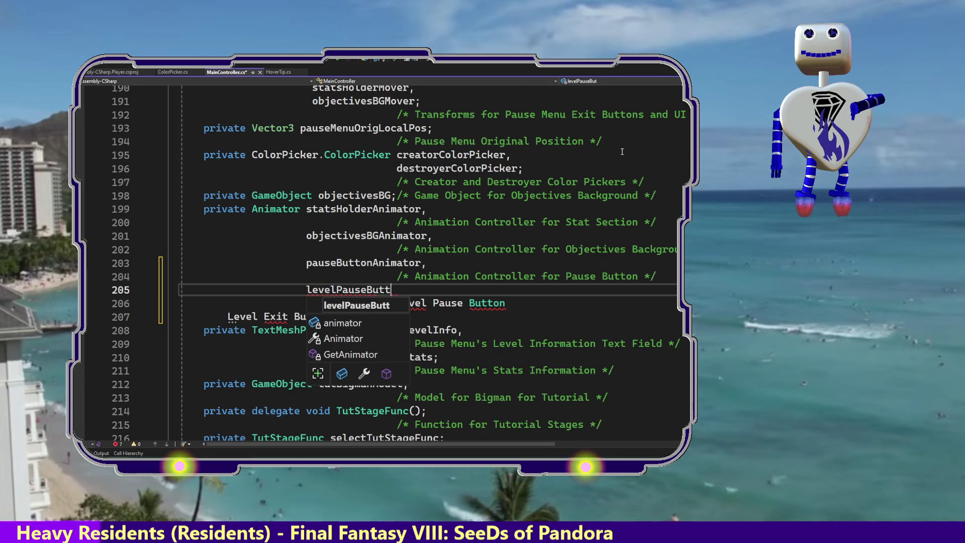
text(onAnim)
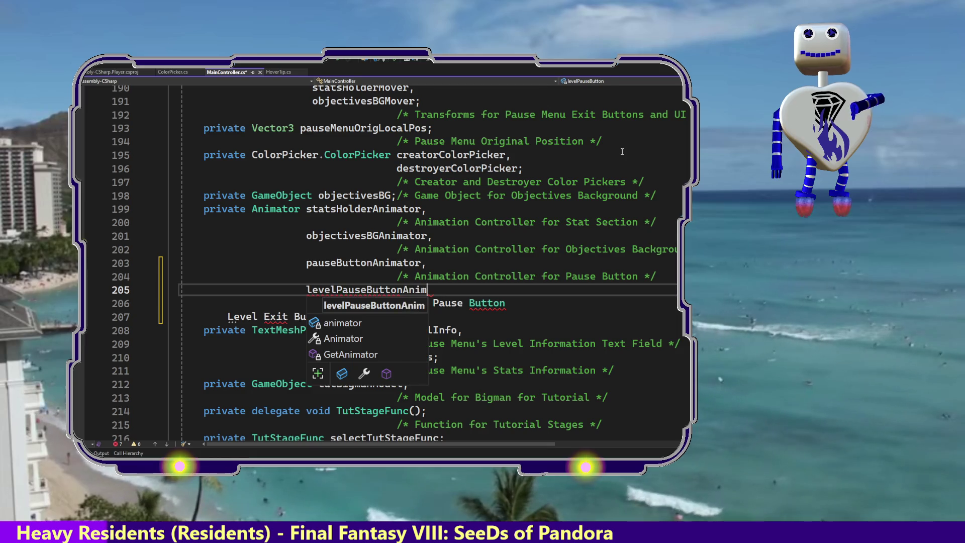
text(ator)
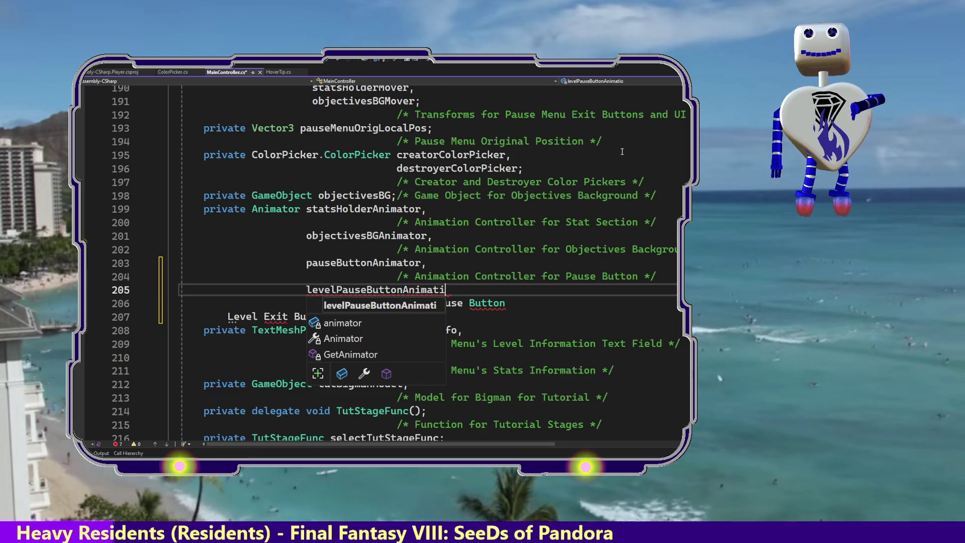
key(BackSpace)
text(,m)
key(BackSpace)
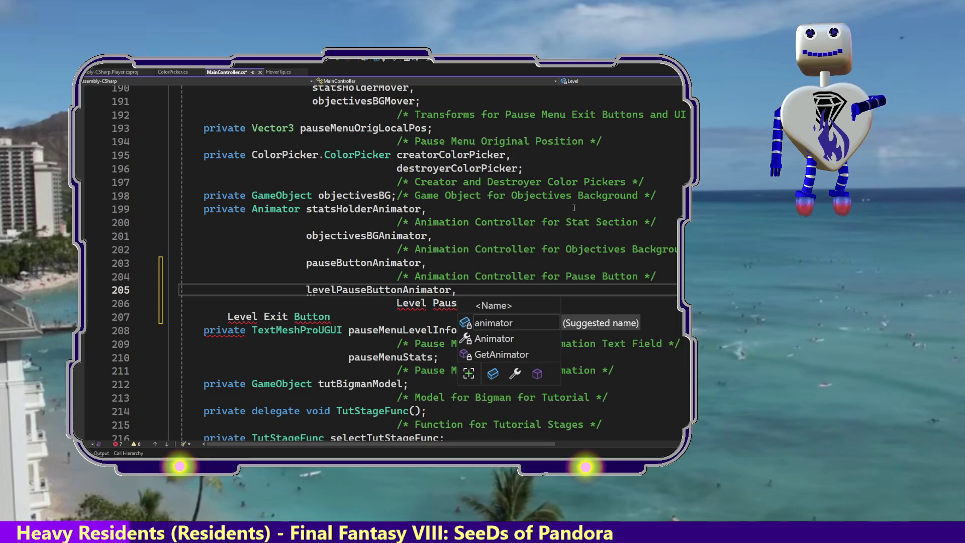
key(Return)
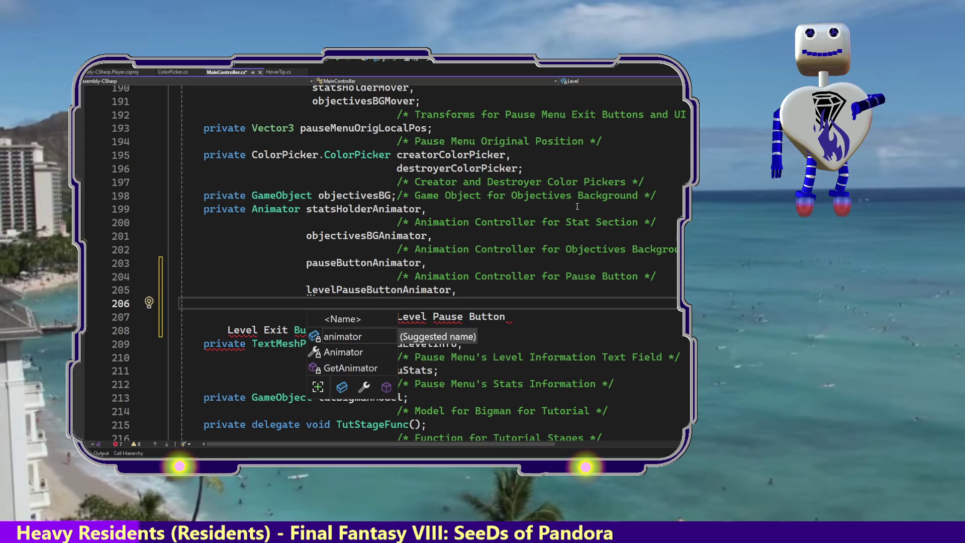
text(leve)
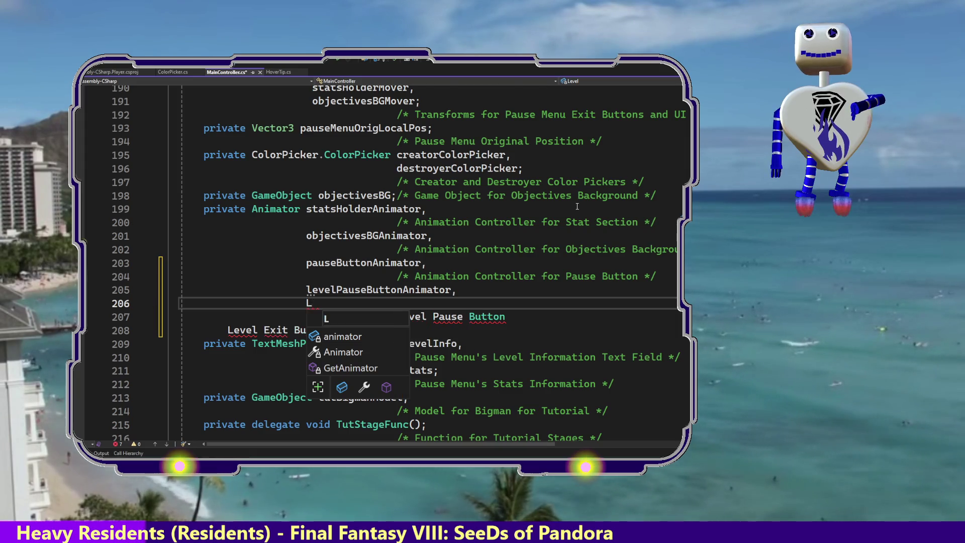
text(lExis)
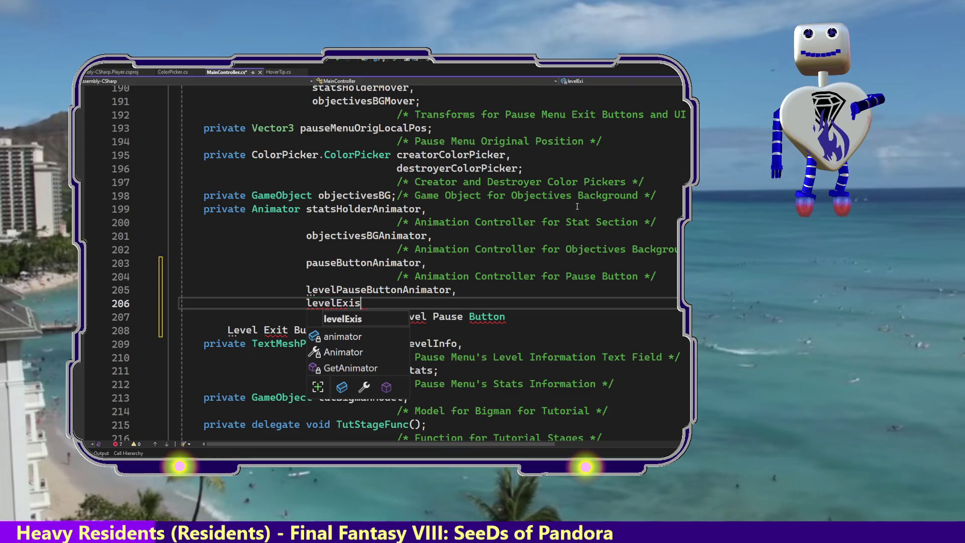
text(t)
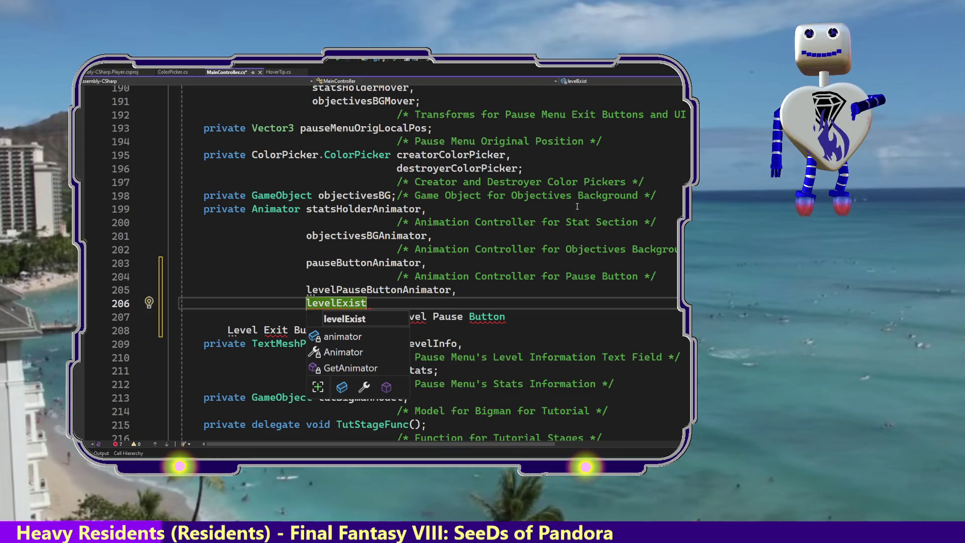
text(Bu)
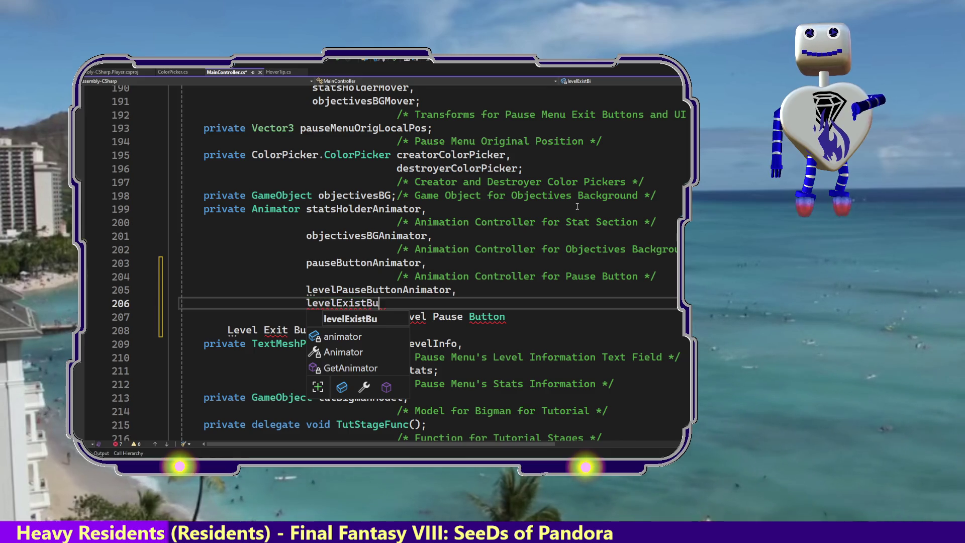
text(ttonAnima)
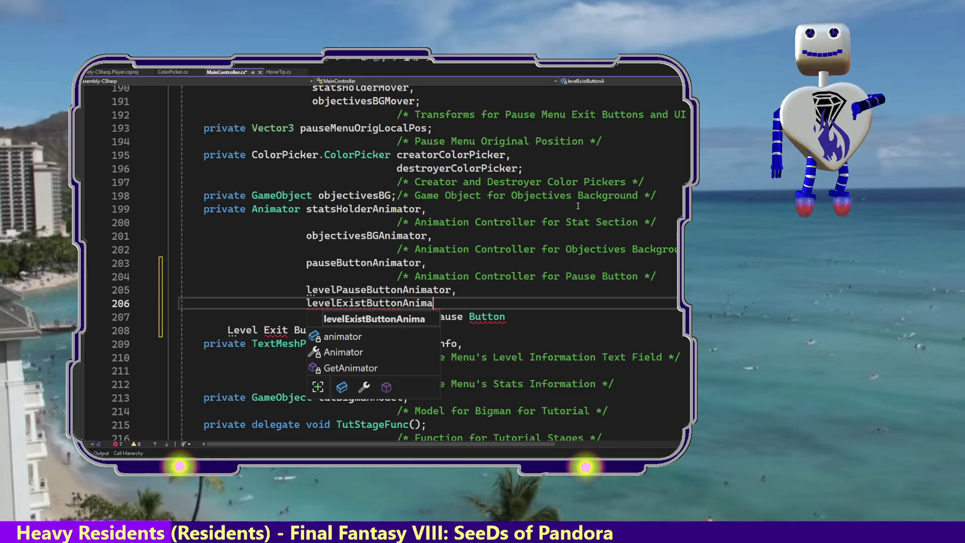
text(tior,)
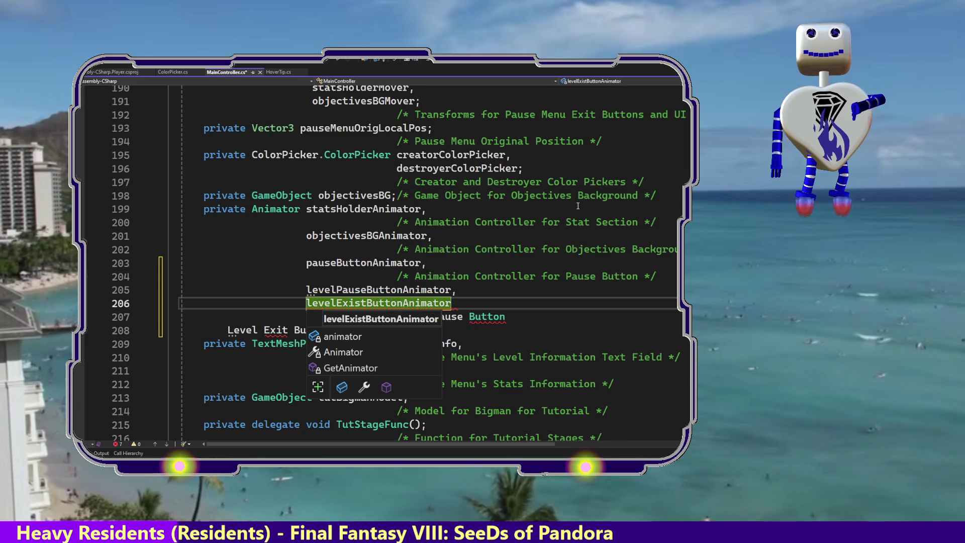
key(Up)
key(Return)
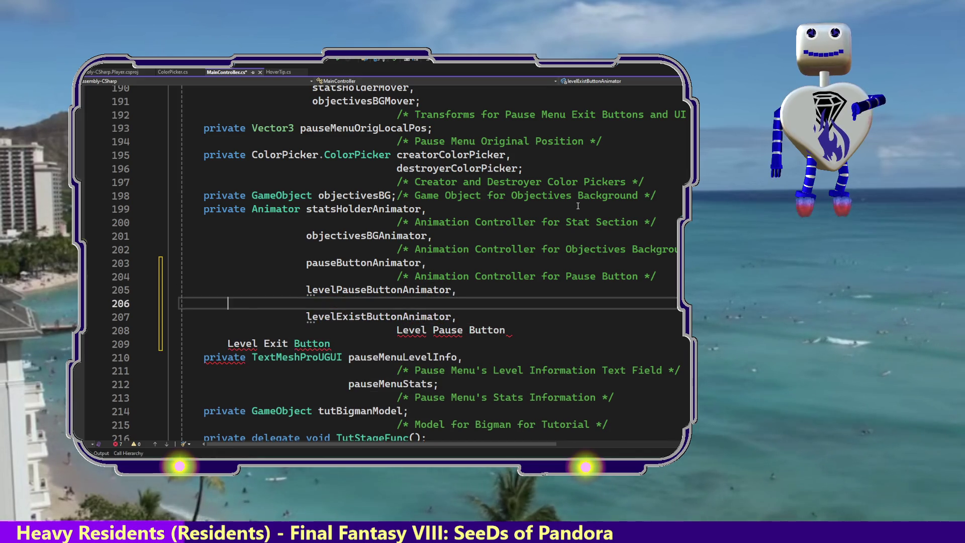
Step: Add the comment '/* Animation Controller for Level Pause Button' and remove levelExistButtonAnimator's trailing comma
key(Tab)
key(Tab)
key(Tab)
text(/)
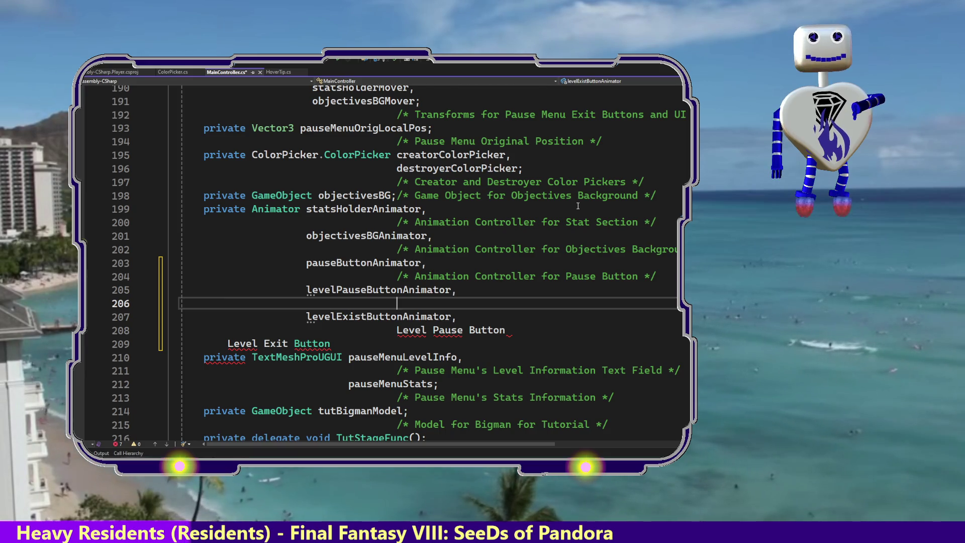
text(*)
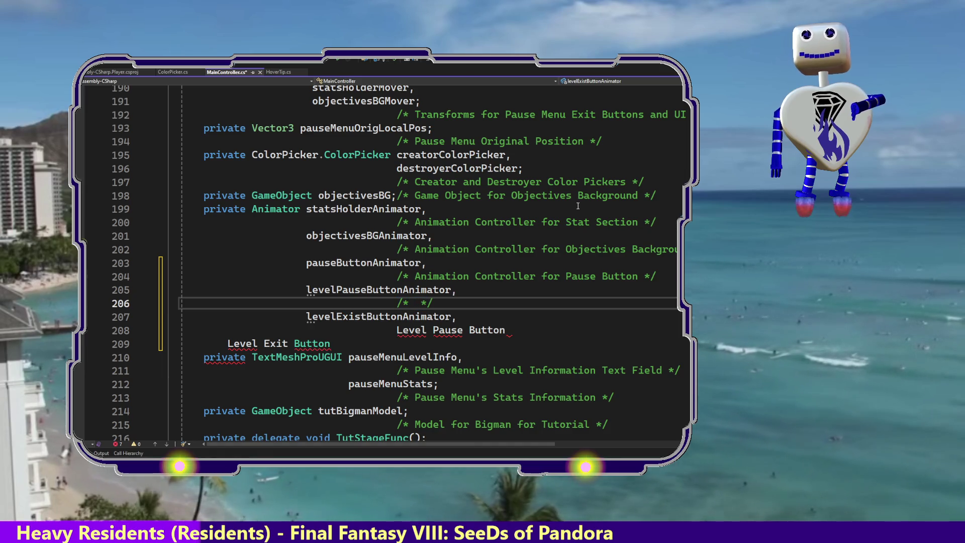
text( Animation Co)
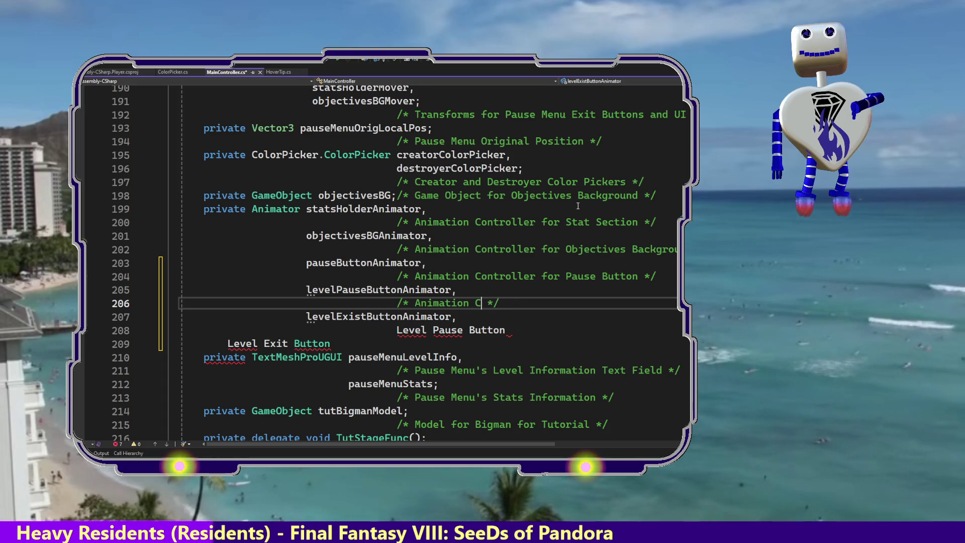
text(ntroller )
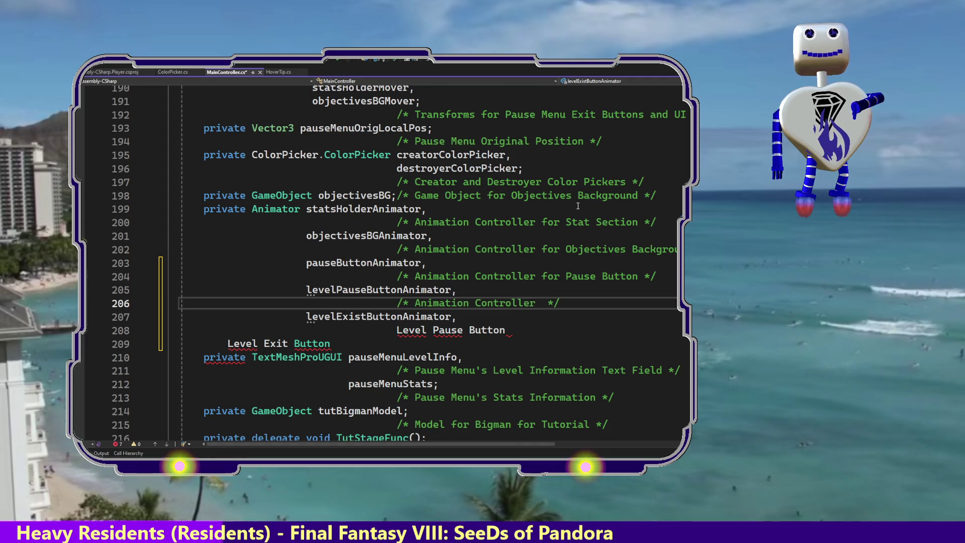
text(for)
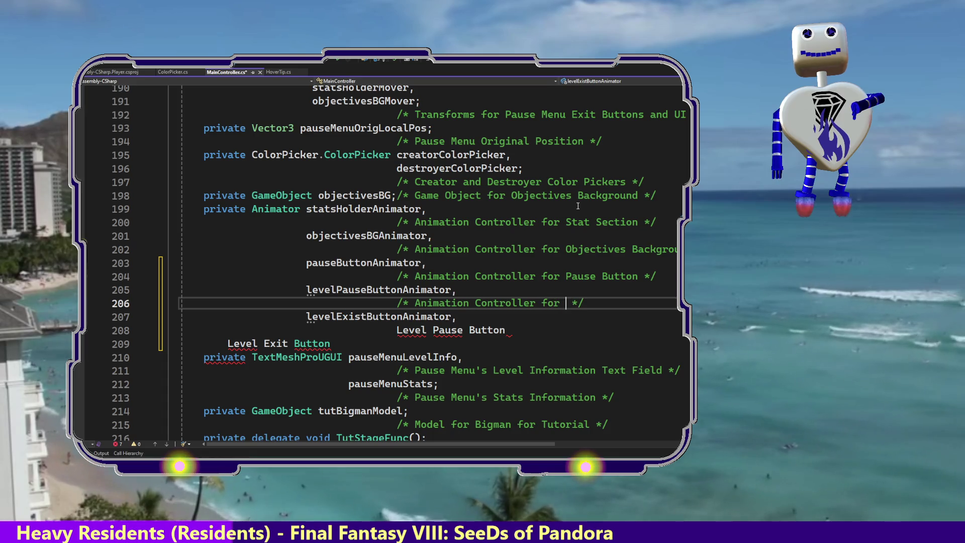
text( Level )
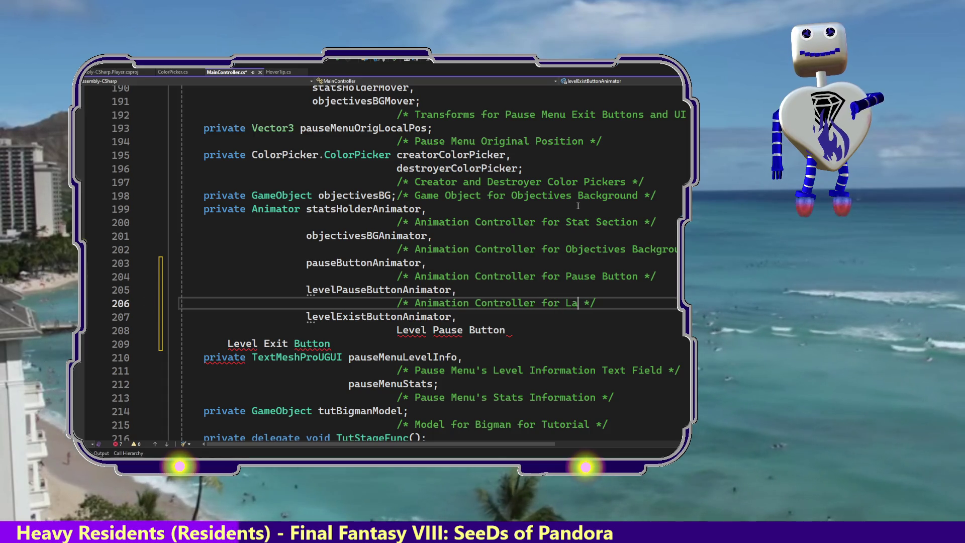
text(Pau)
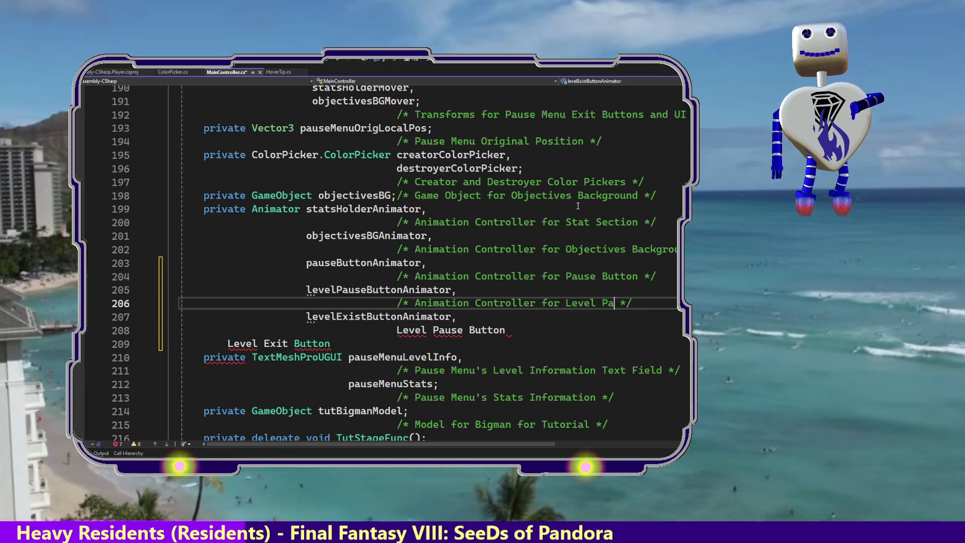
text(se Button)
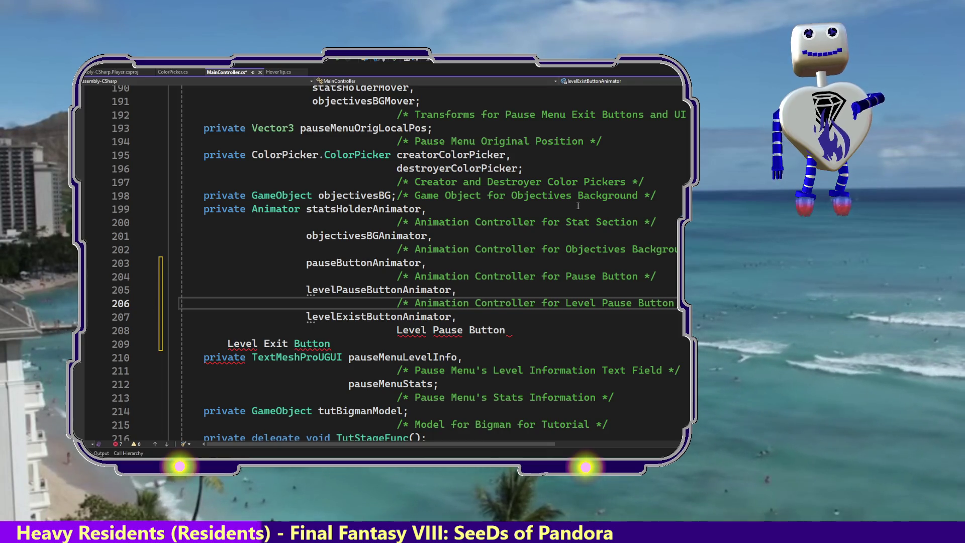
key(shift+Up)
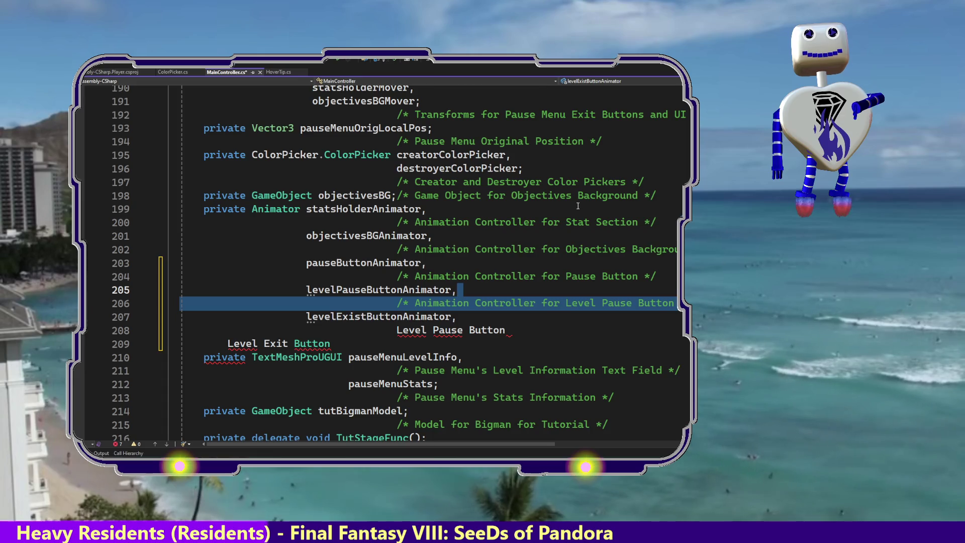
key(Down)
key(Down)
key(Down)
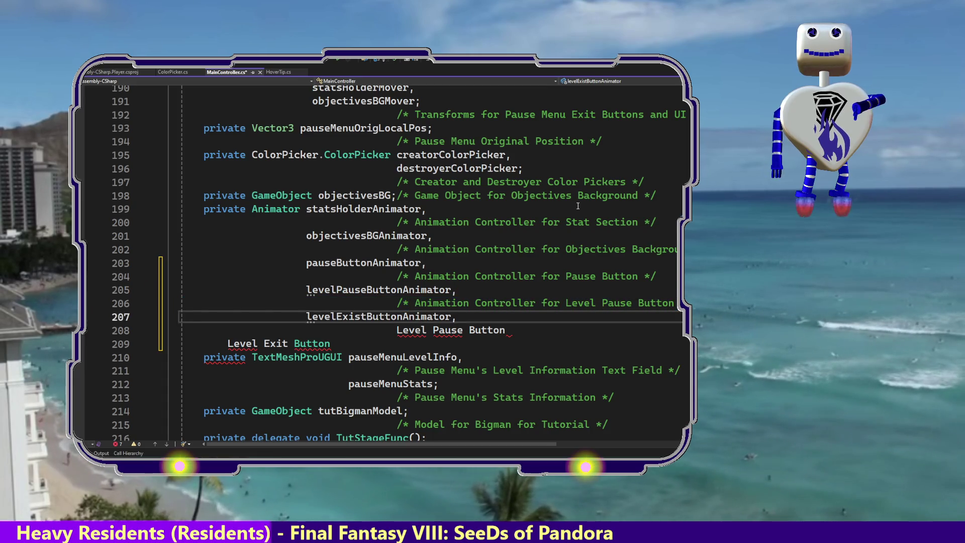
key(Up)
key(BackSpace)
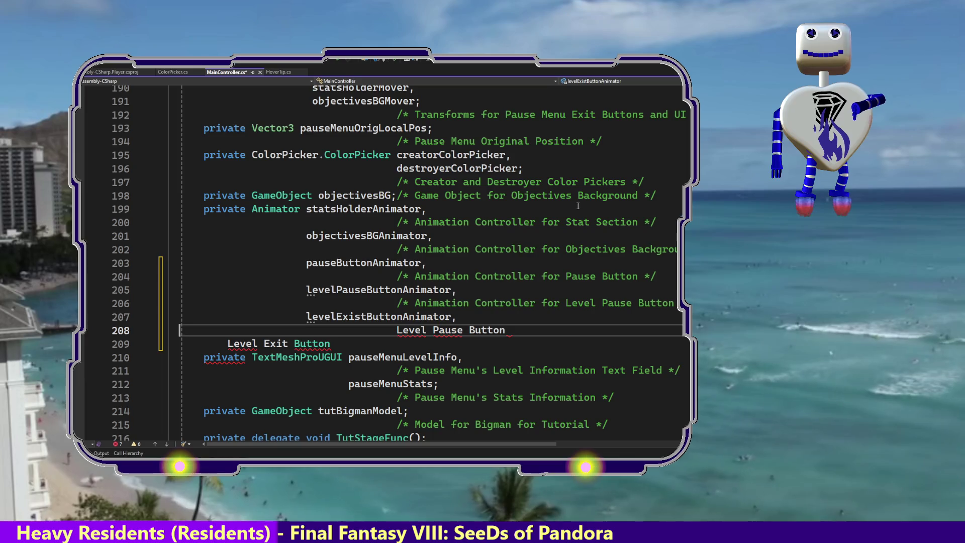
Step: End levelExistButtonAnimator with a semicolon and label it 'Animation Controller for Level Exit Button'
text(;)
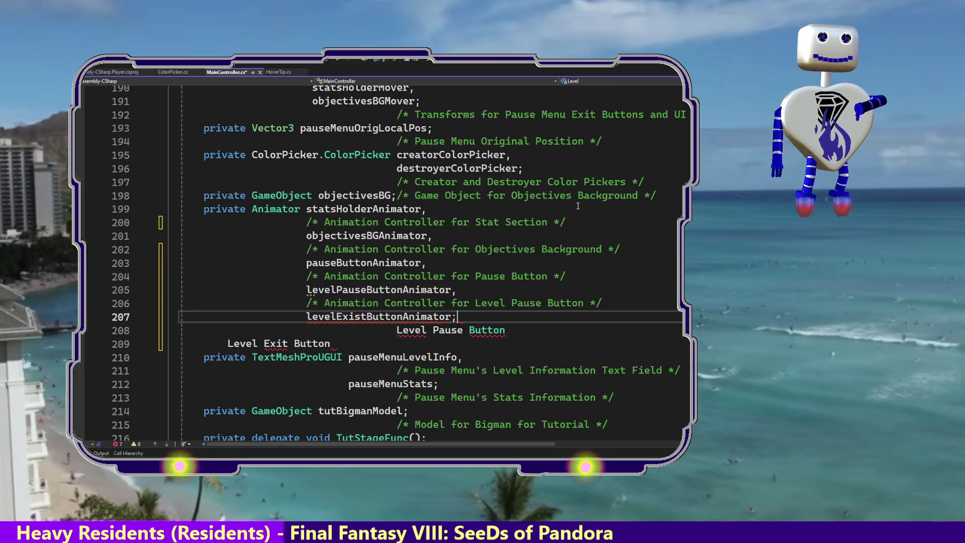
key(Return)
text(/* Animation Controller for Level Pause Button */)
key(Up)
key(Up)
key(Down)
key(Down)
key(Home)
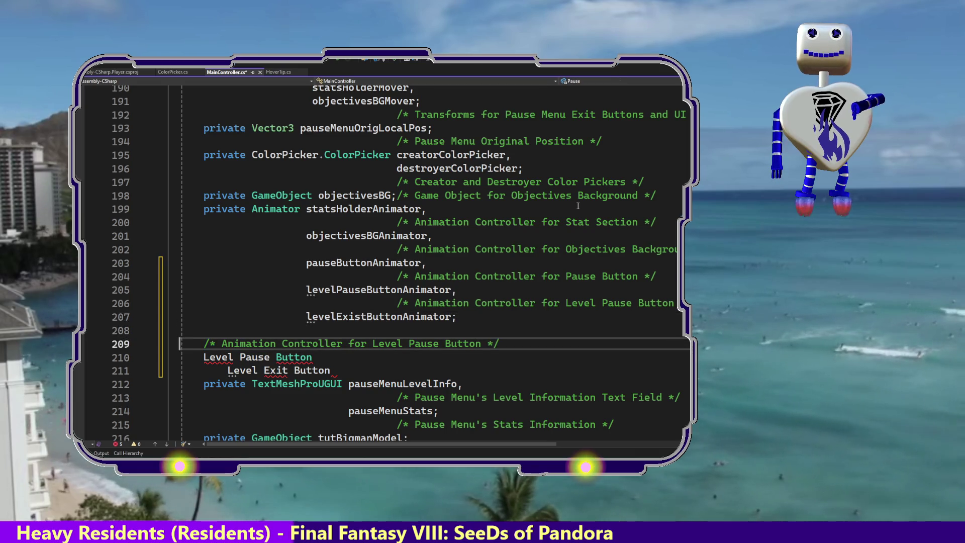
key(BackSpace)
key(BackSpace)
key(BackSpace)
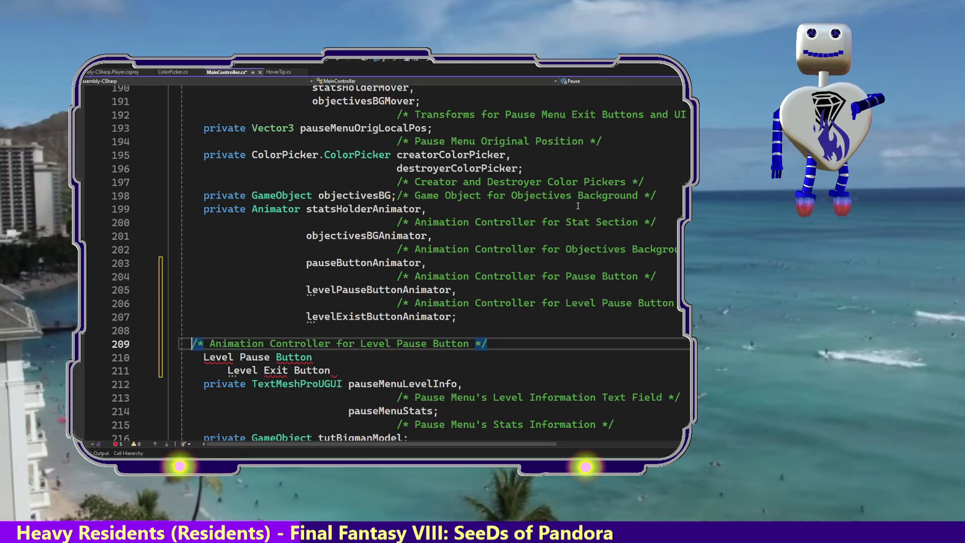
key(Tab)
key(Tab)
key(Tab)
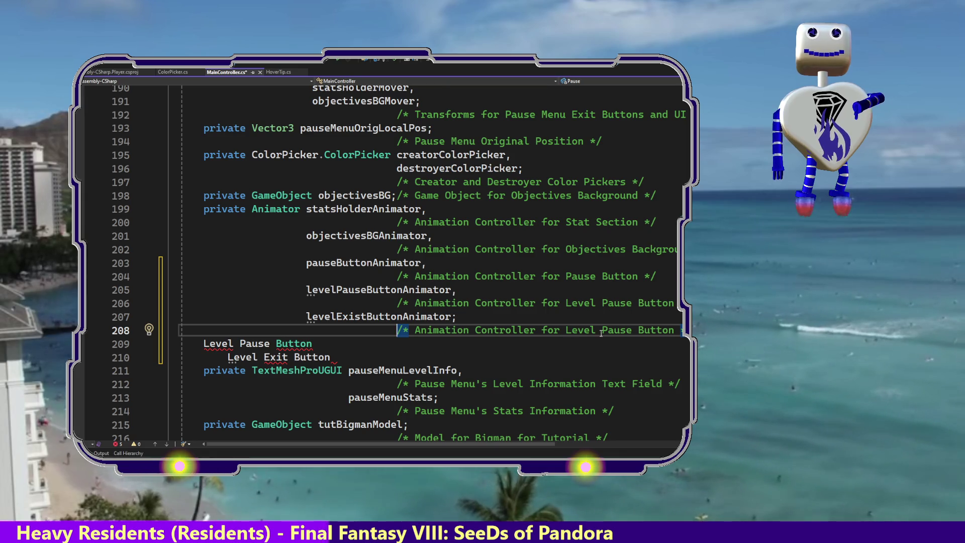
double_click(628, 330)
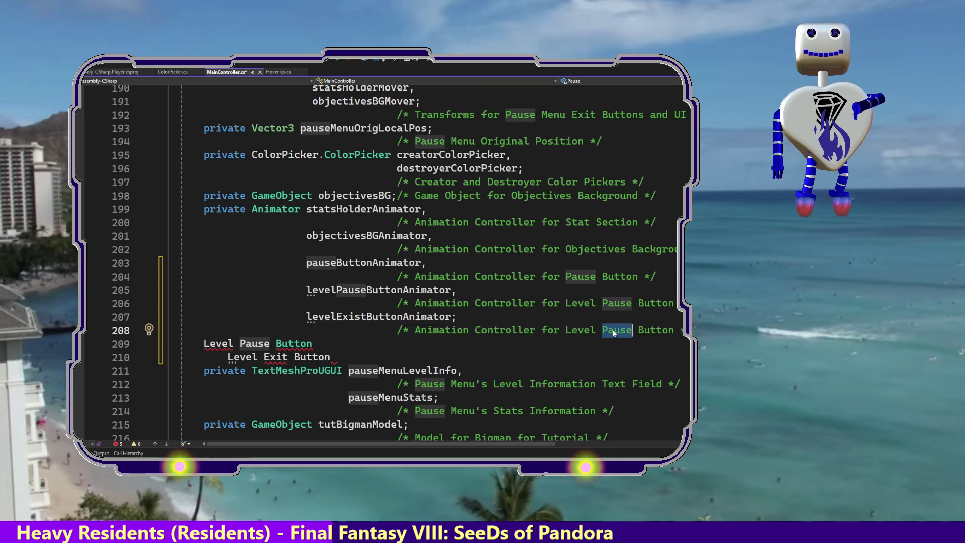
text(Exit)
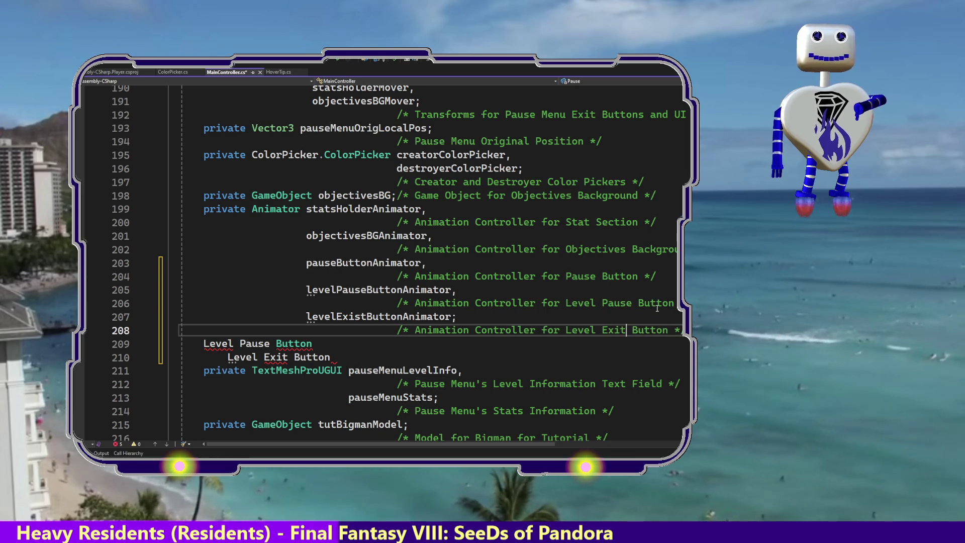
Step: Cut the stray Level Pause Button and Level Exit Button lines 209–210 and scroll down to Start()
key(shift+Down)
key(shift+Down)
key(shift+Up)
key(shift+Up)
key(shift+Up)
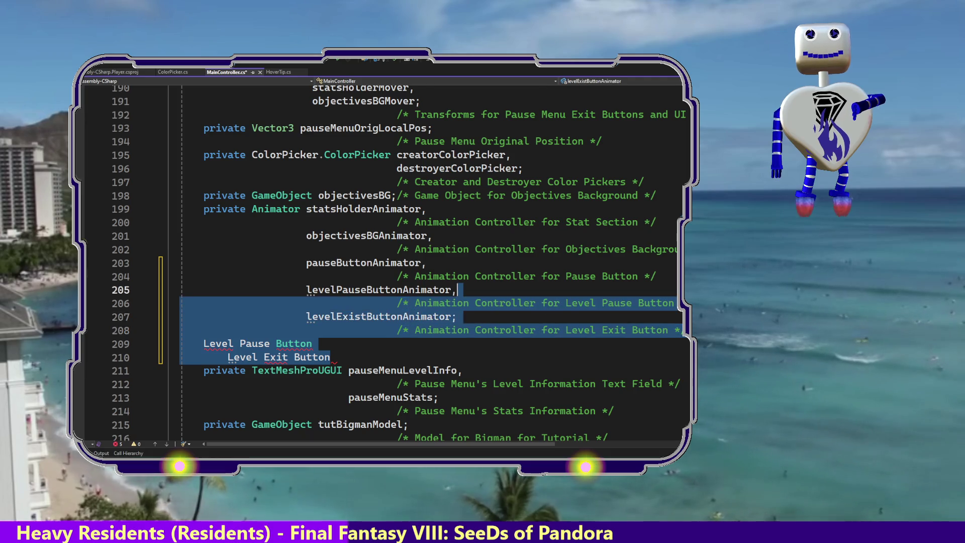
key(Right)
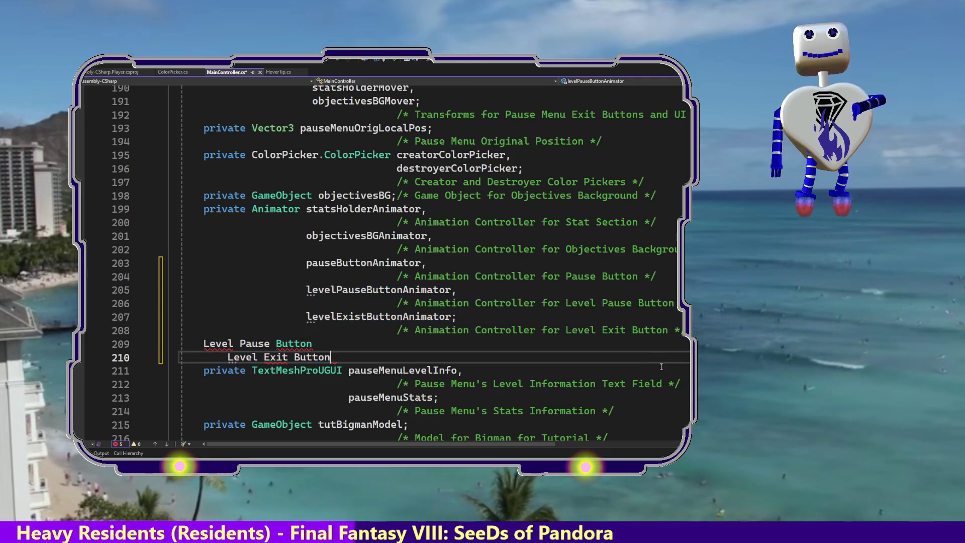
key(Down)
key(shift+Up)
key(shift+Up)
key(shift+Up)
key(Down)
key(Down)
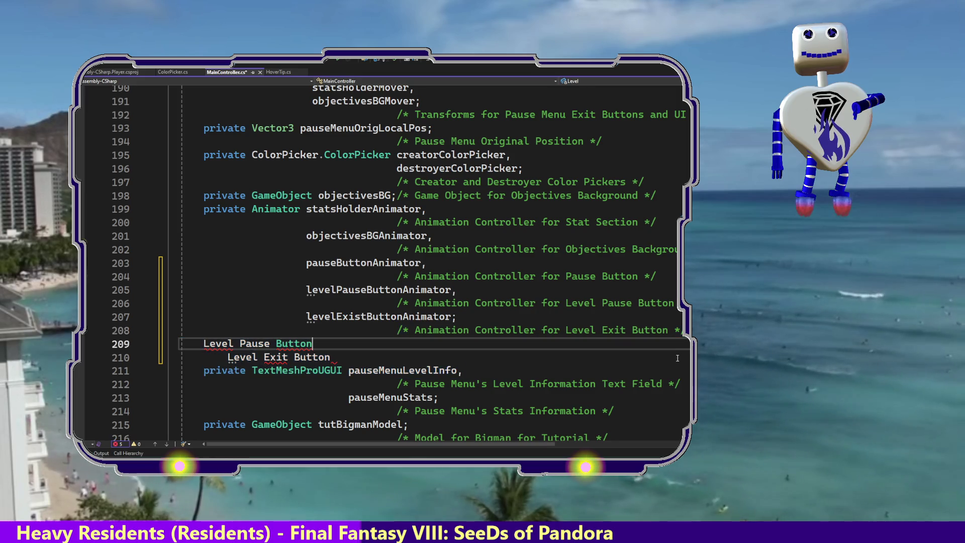
key(shift+Up)
key(shift+Up)
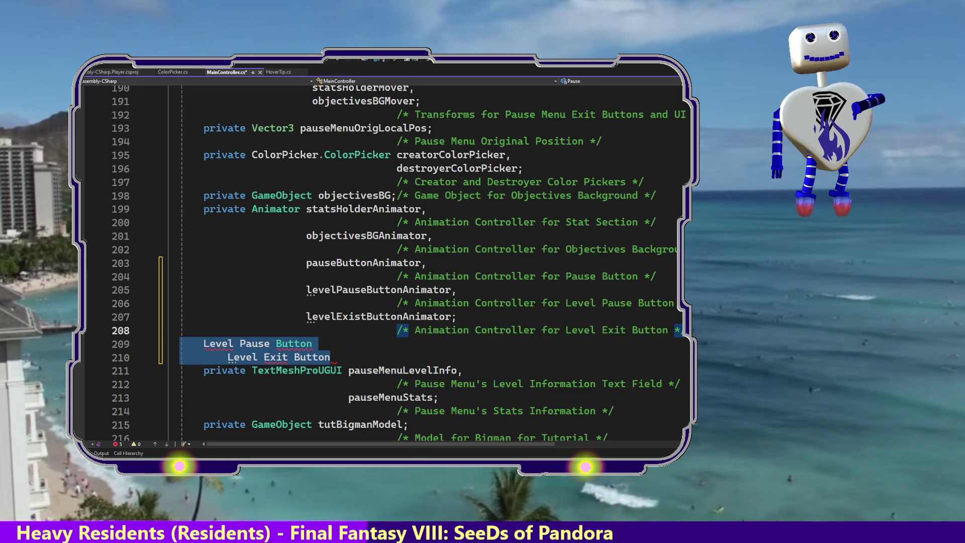
key(Delete)
key(Page_Down)
key(Page_Down)
key(Page_Down)
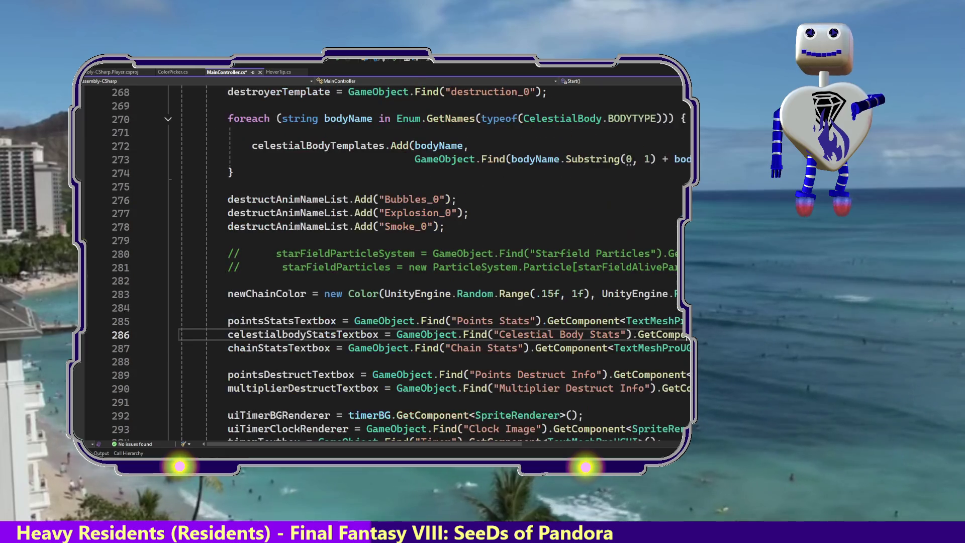
key(Page_Down)
key(Page_Down)
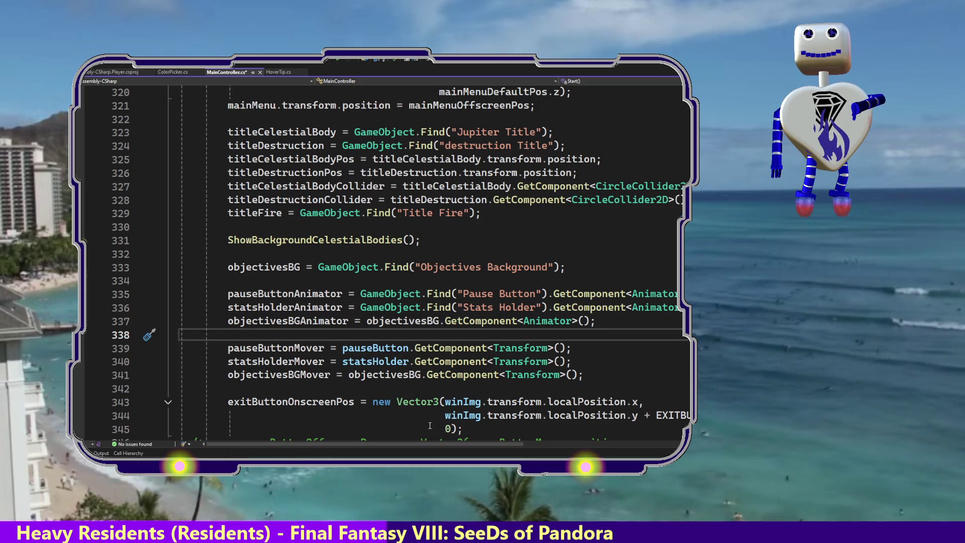
Step: Paste the cut lines after pauseButtonMover and remove the leftover 'Level Pause Button' text
click(591, 350)
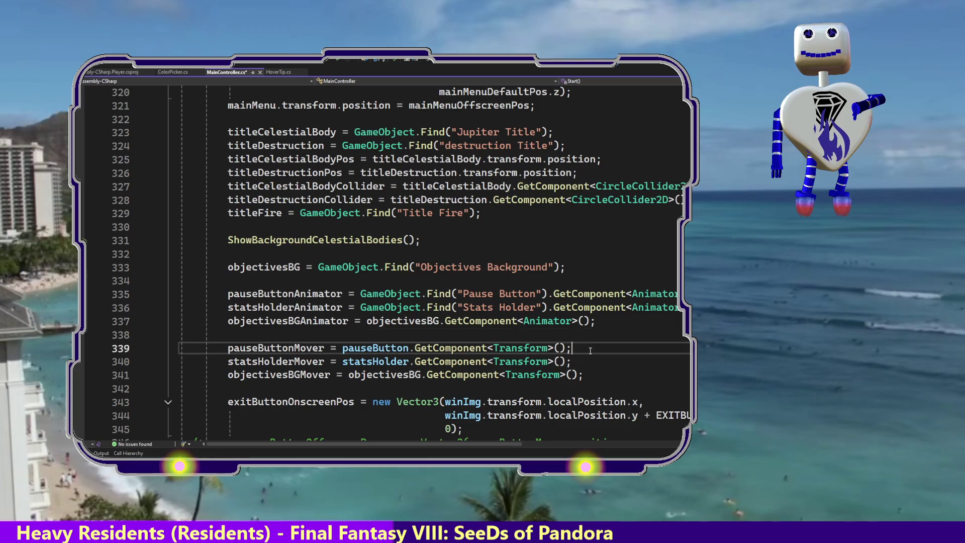
key(Return)
key(ctrl+v)
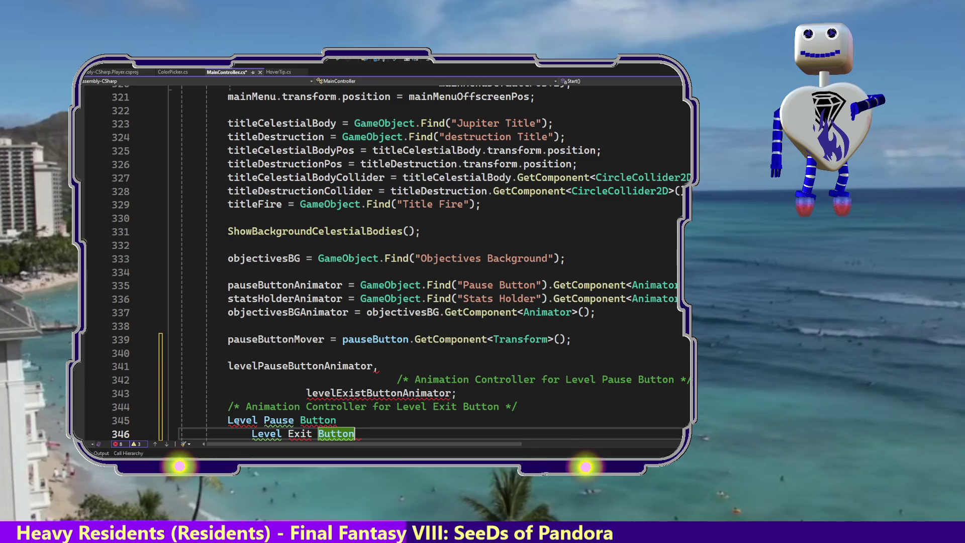
drag(226, 421, 337, 421)
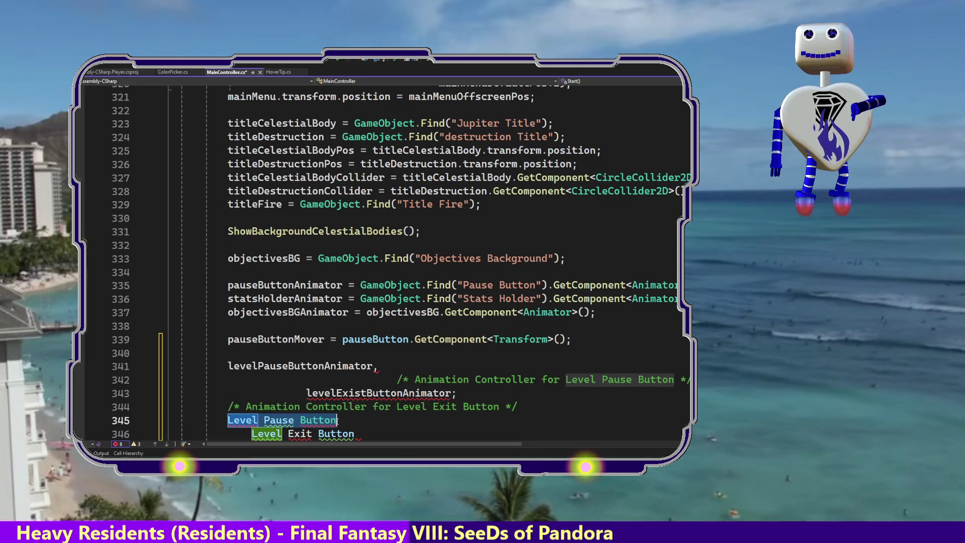
key(ctrl+x)
Step: Replace levelPauseButtonAnimator's trailing comma with '= GameObject.Find'
click(384, 367)
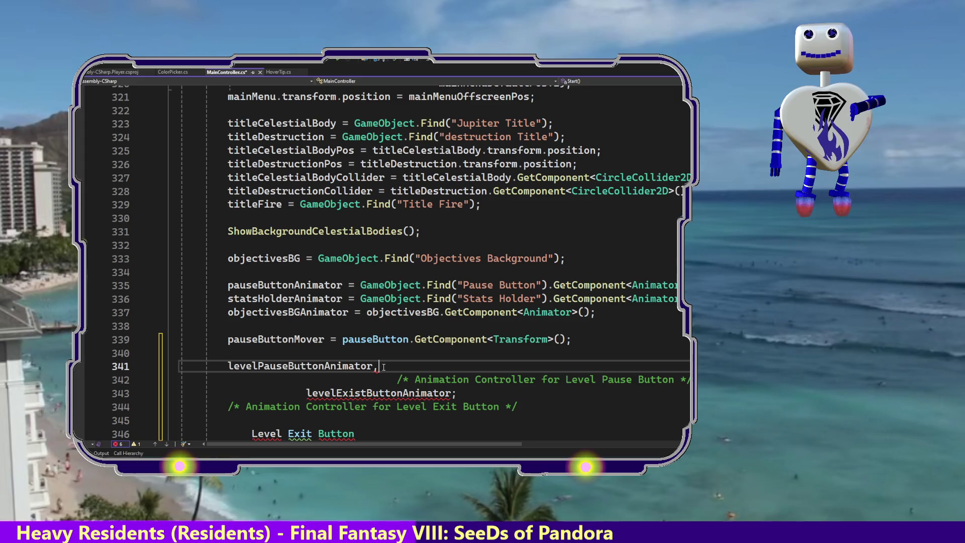
key(BackSpace)
text(= )
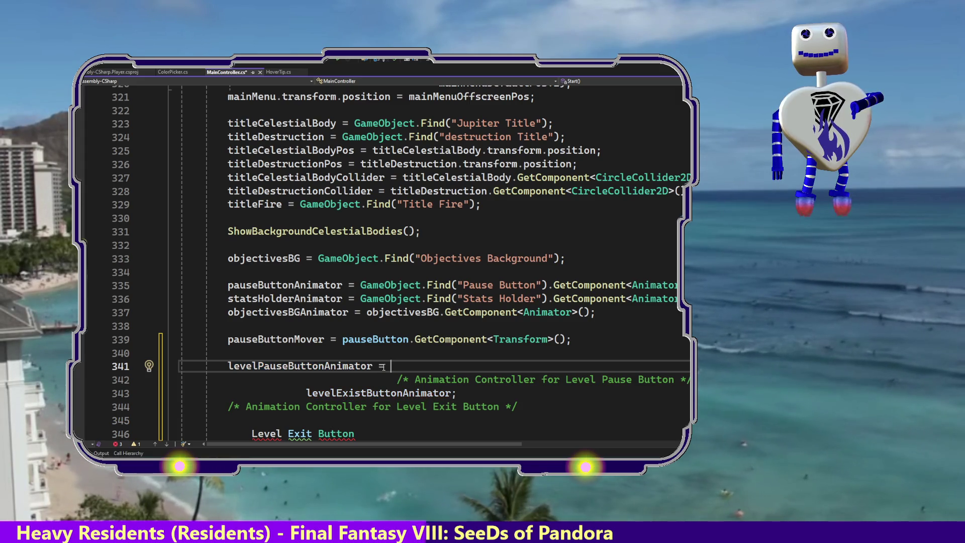
text(Ga)
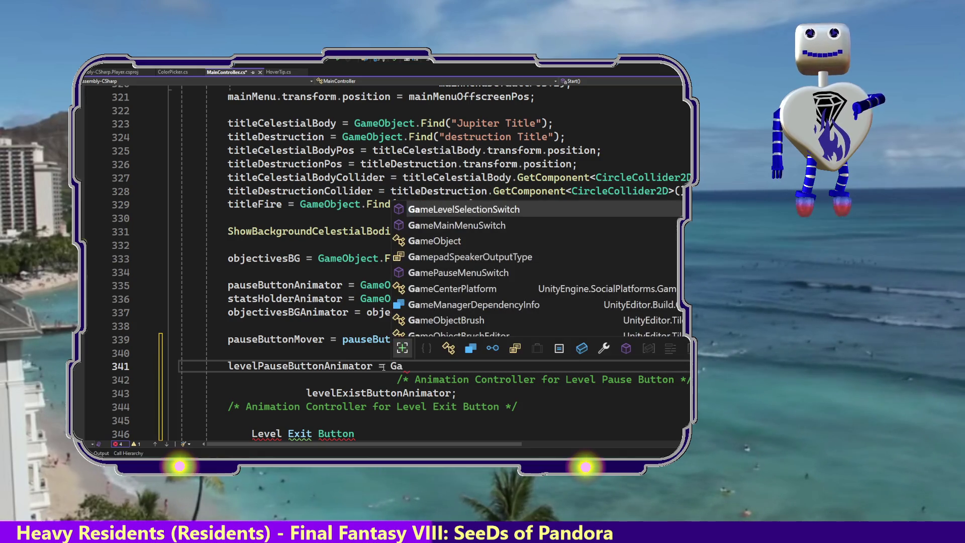
key(Down)
key(Down)
key(Tab)
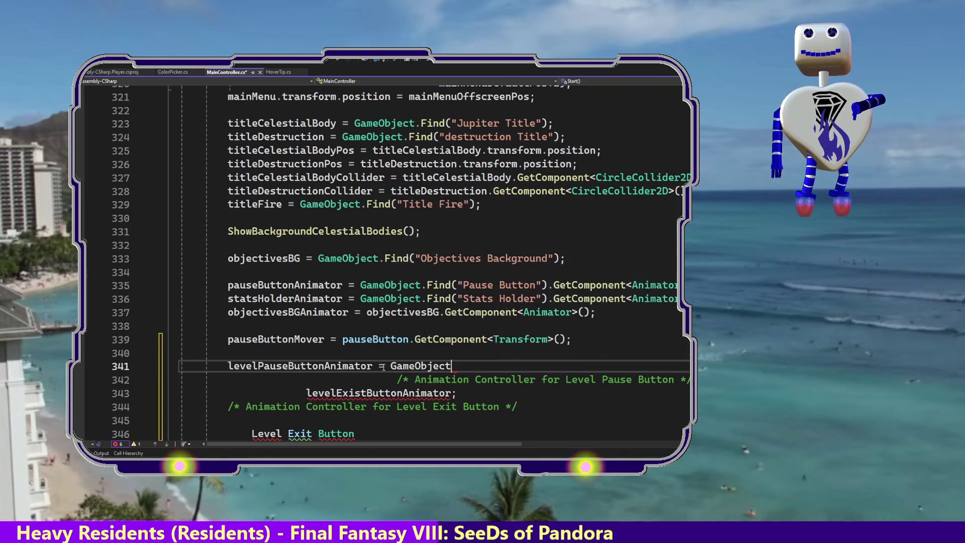
text(.)
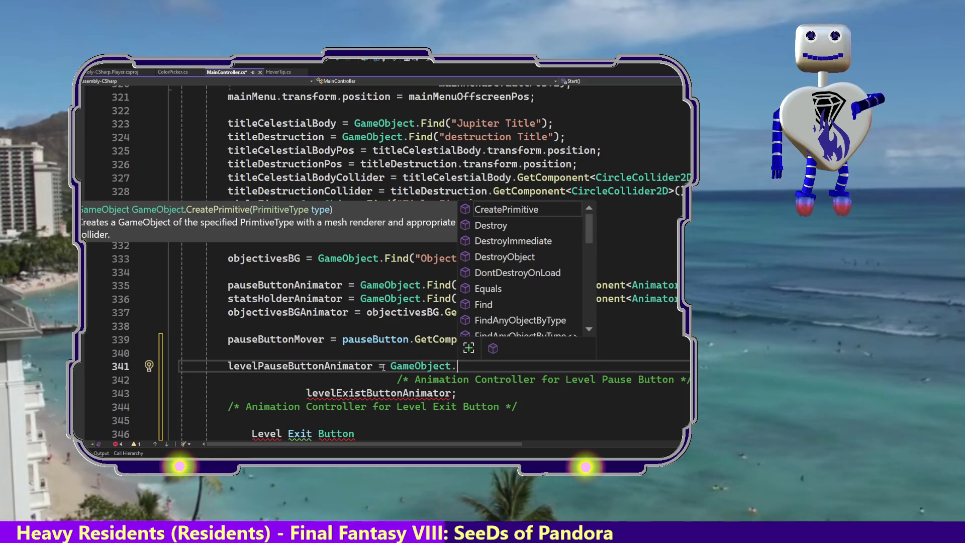
text(Find)
key(Tab)
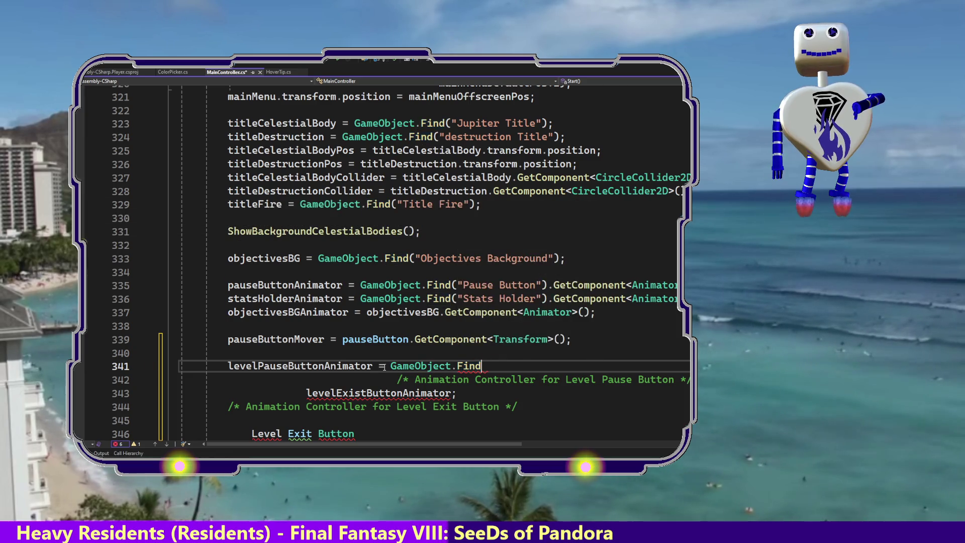
Step: Complete it as Find("Level Pause Button").GetComponent<Animator>
text(("Level Pause Button)
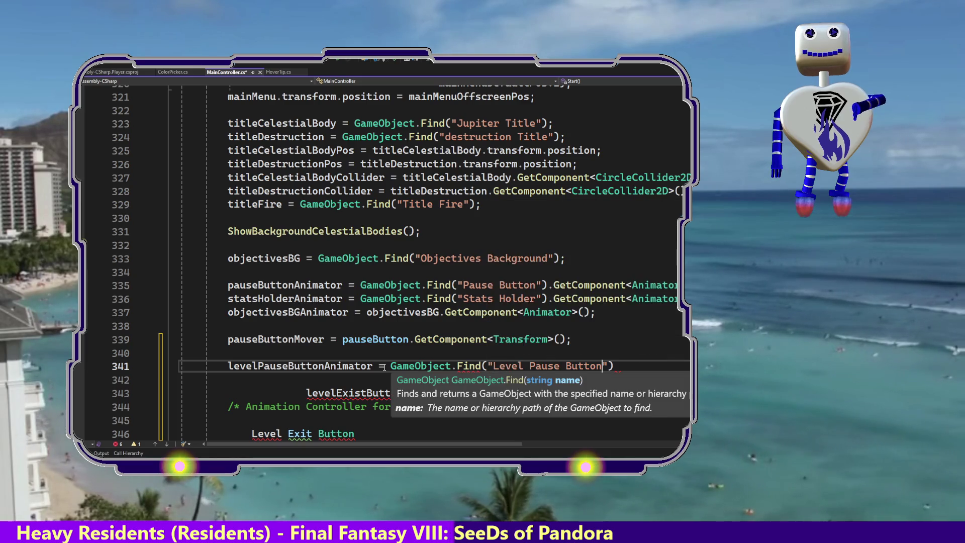
text(").)
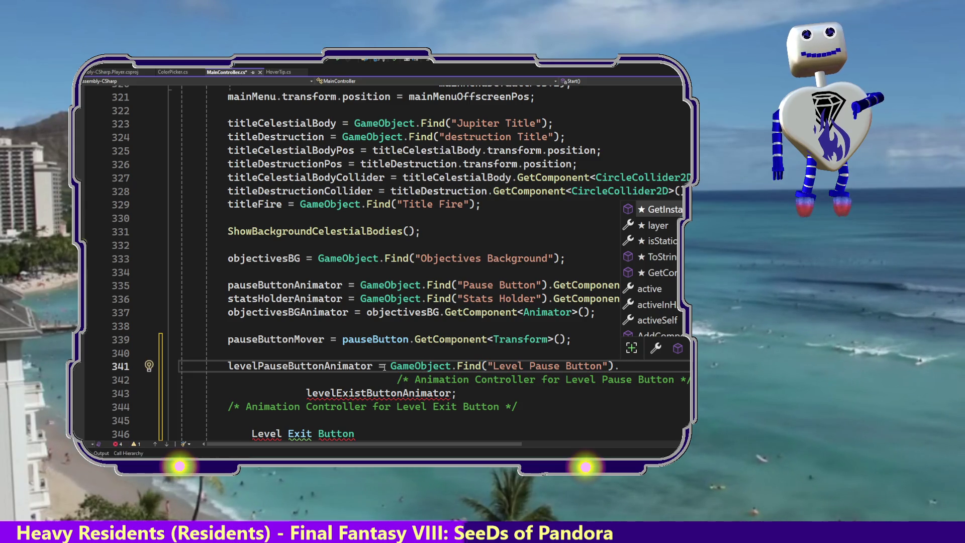
key(Down)
key(Down)
key(Down)
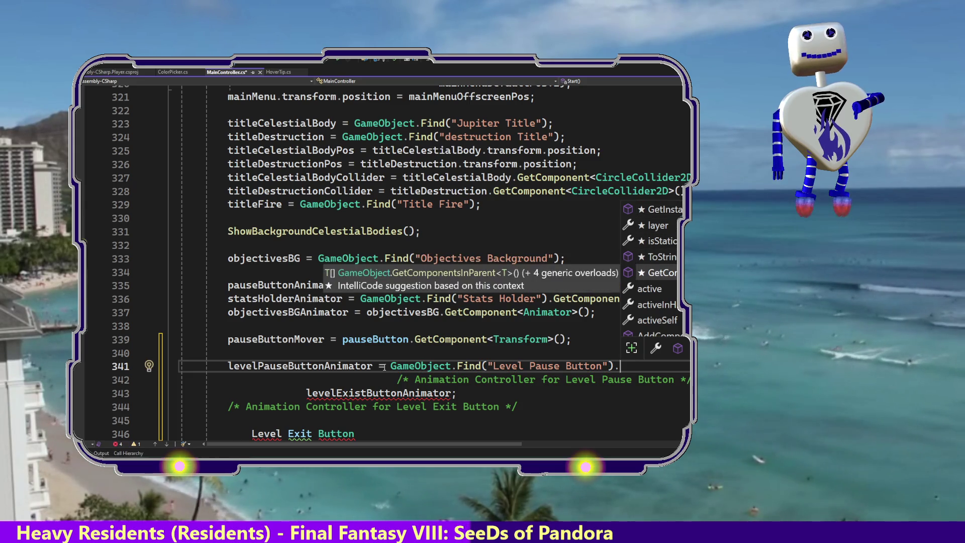
text(Get)
key(Down)
key(Down)
key(Down)
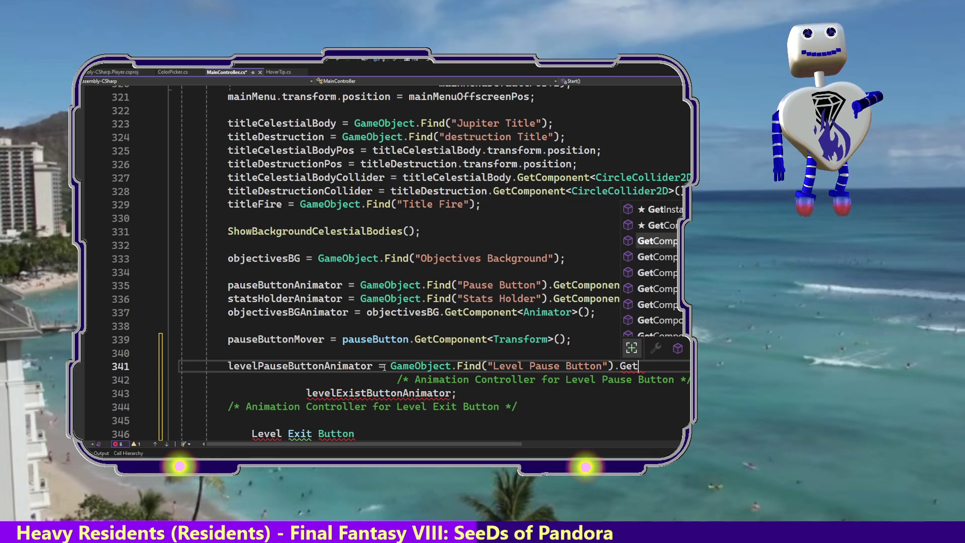
key(Tab)
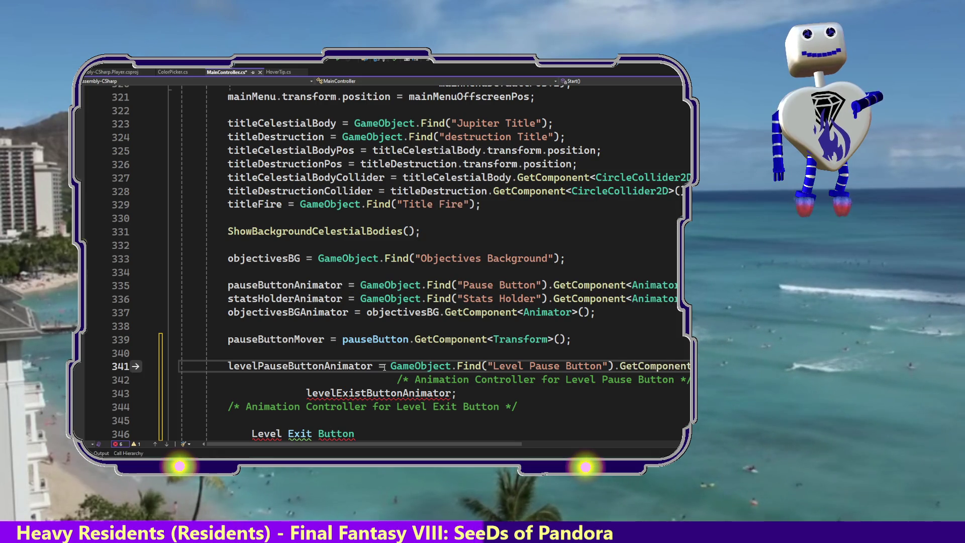
text(<)
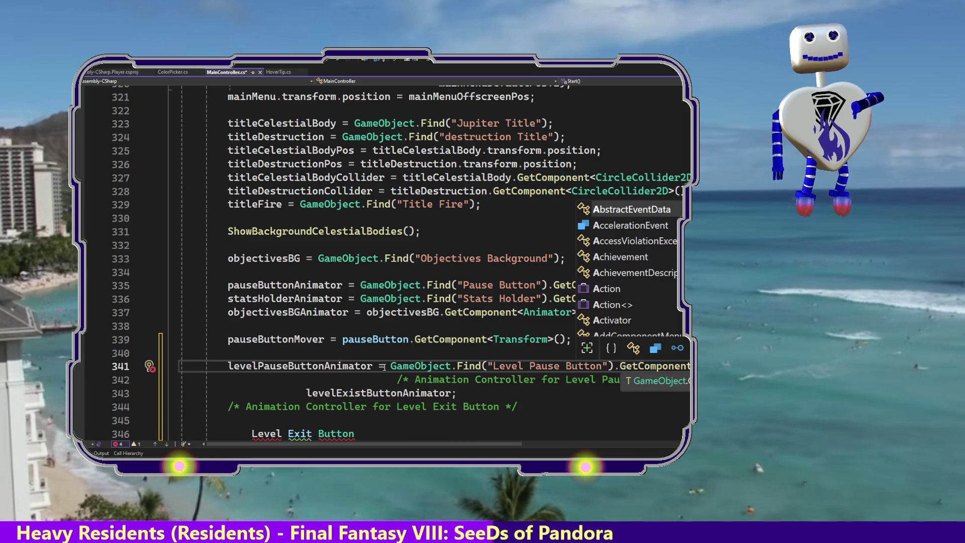
text(Anim)
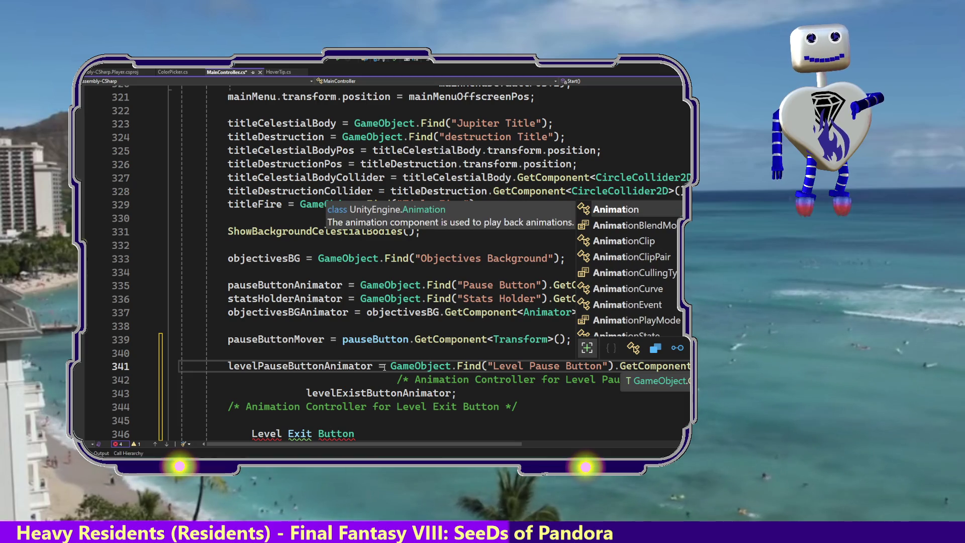
text(ato)
key(Tab)
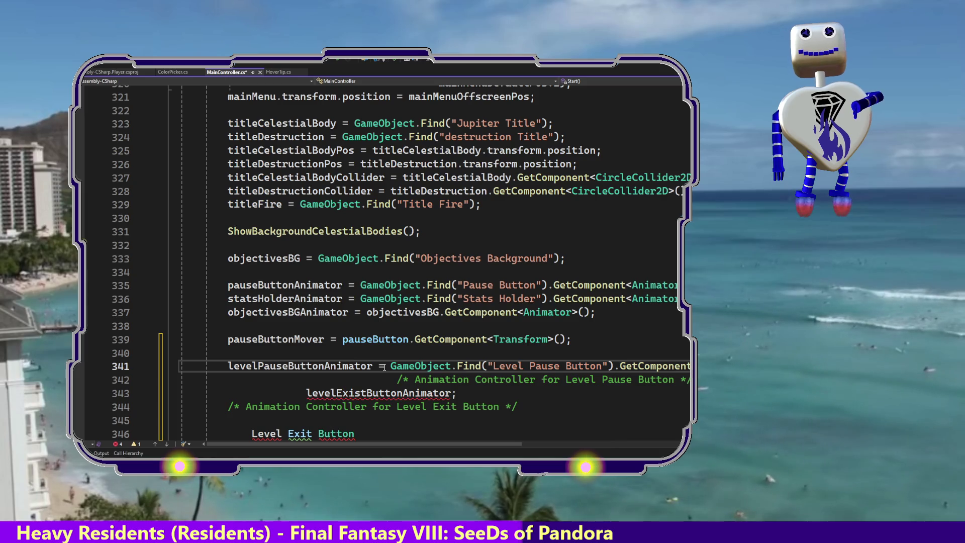
key(Down)
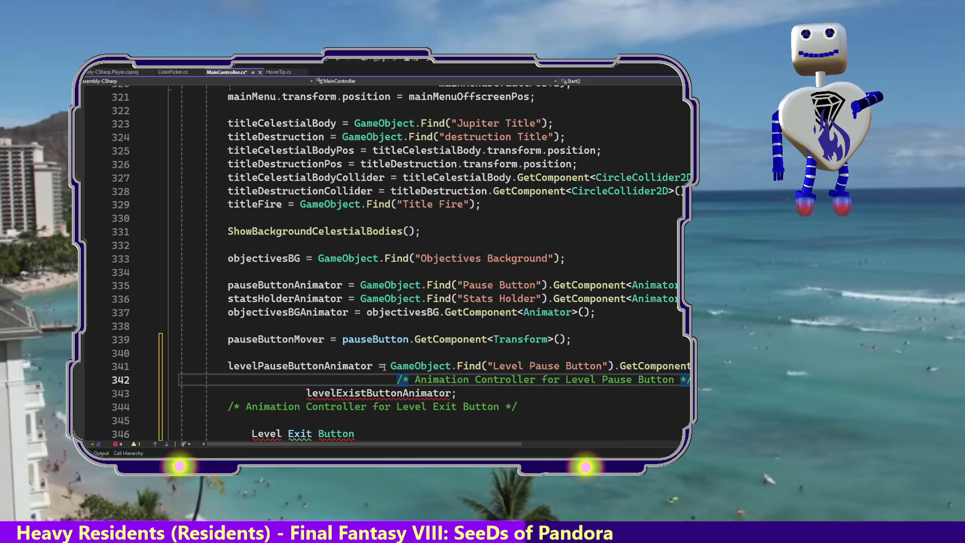
Step: Delete the leftover pause-button comment line and the stray indentation before levelExistButtonAnimator
drag(579, 365, 227, 365)
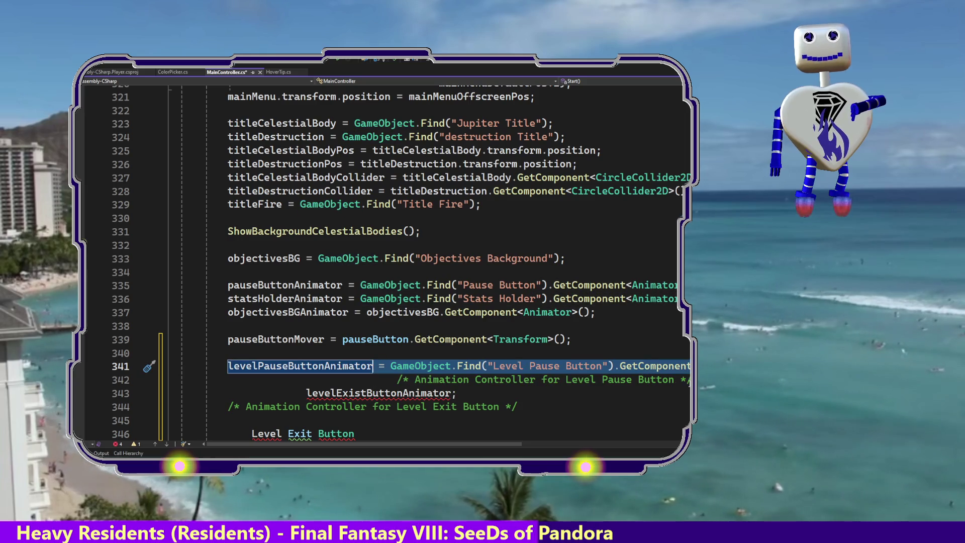
key(Down)
key(Delete)
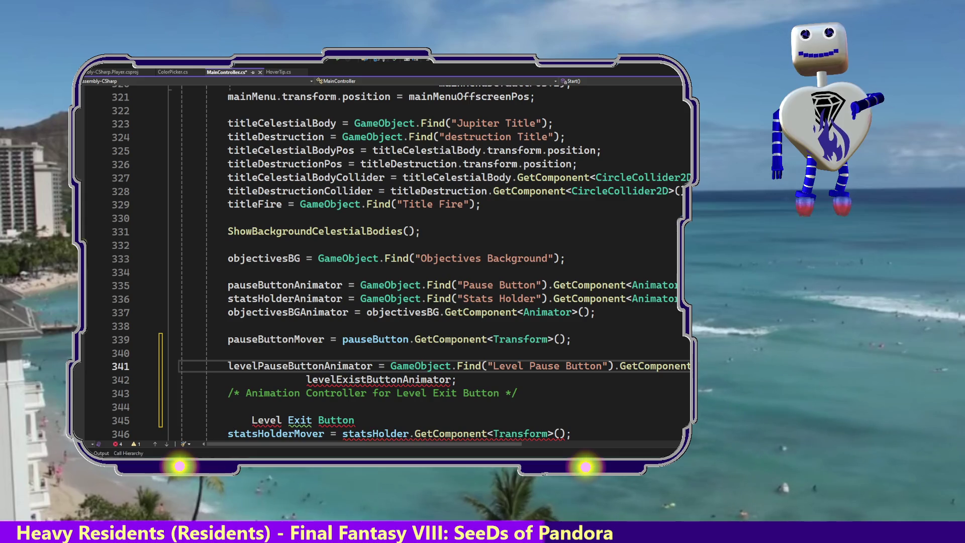
drag(305, 378, 221, 382)
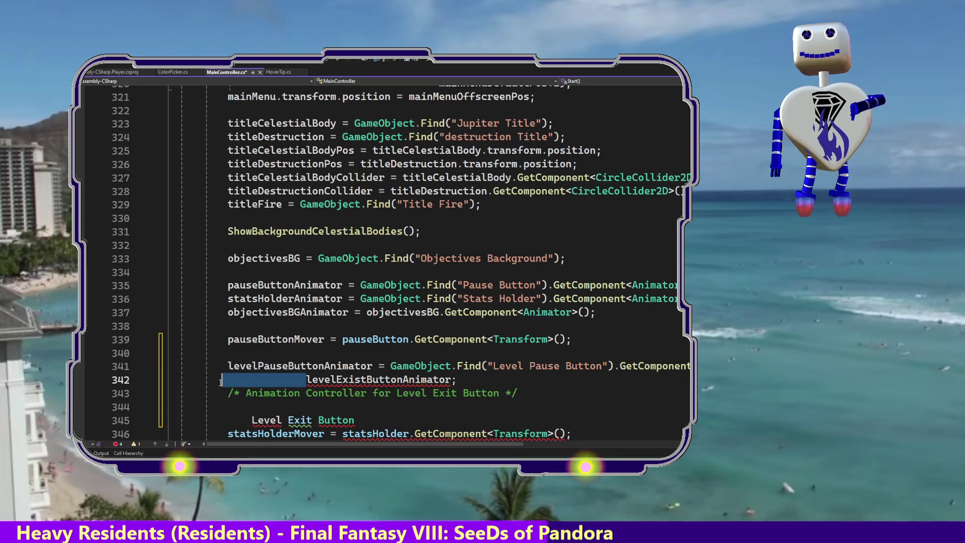
key(BackSpace)
Step: Paste the GameObject.Find assignment over levelExistButtonAnimator's leftover comment, then undo back to an earlier edit
double_click(370, 379)
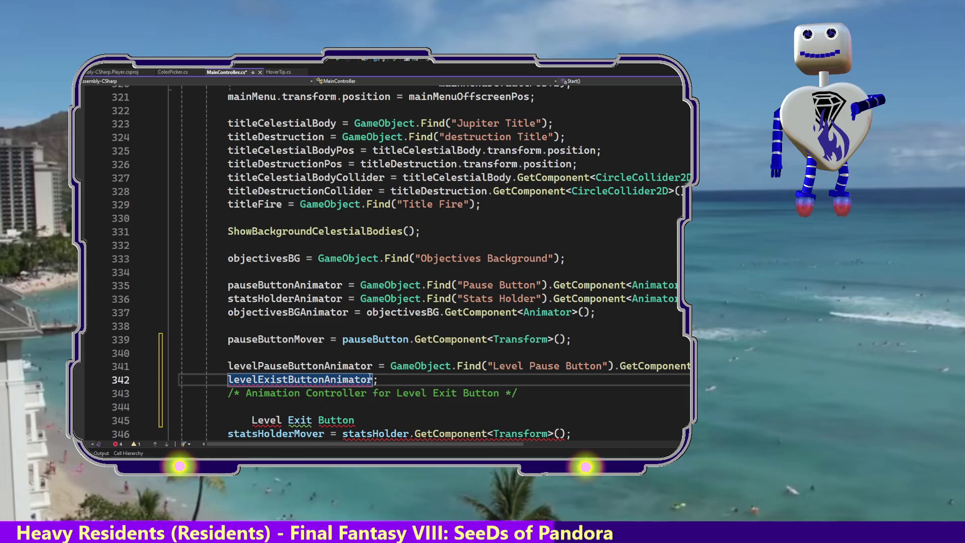
mouse_move(549, 388)
mouse_down()
mouse_move(229, 394)
mouse_move(375, 382)
mouse_up()
key(ctrl+v)
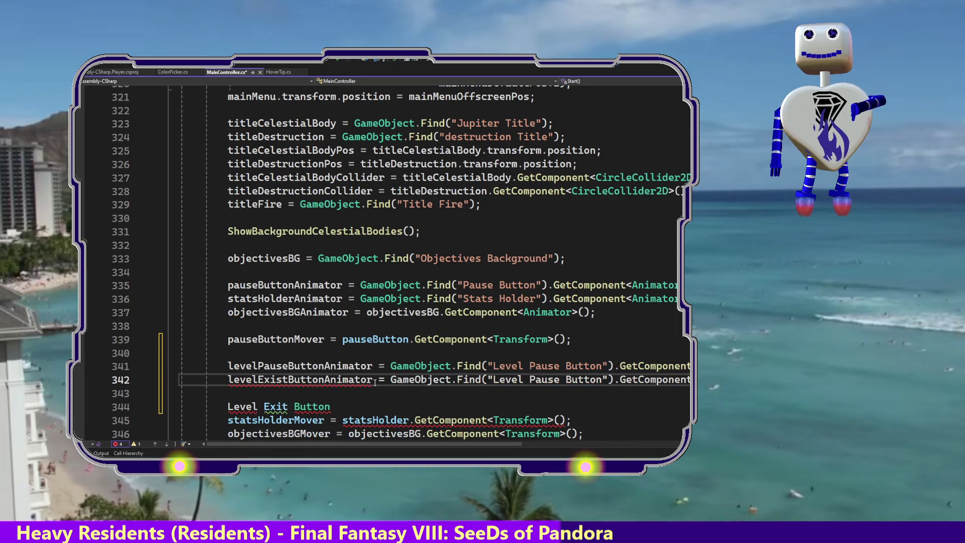
key(ctrl+z)
key(ctrl+z)
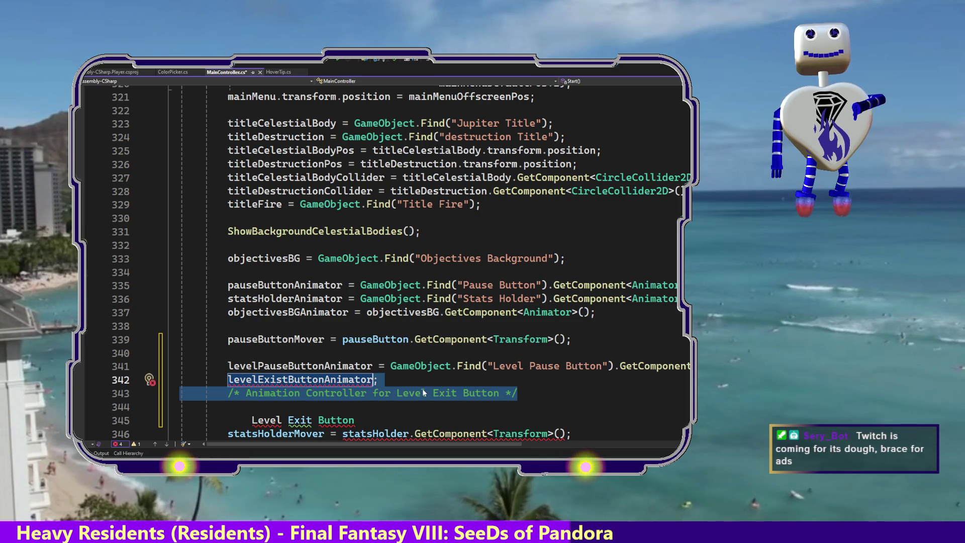
key(ctrl+z)
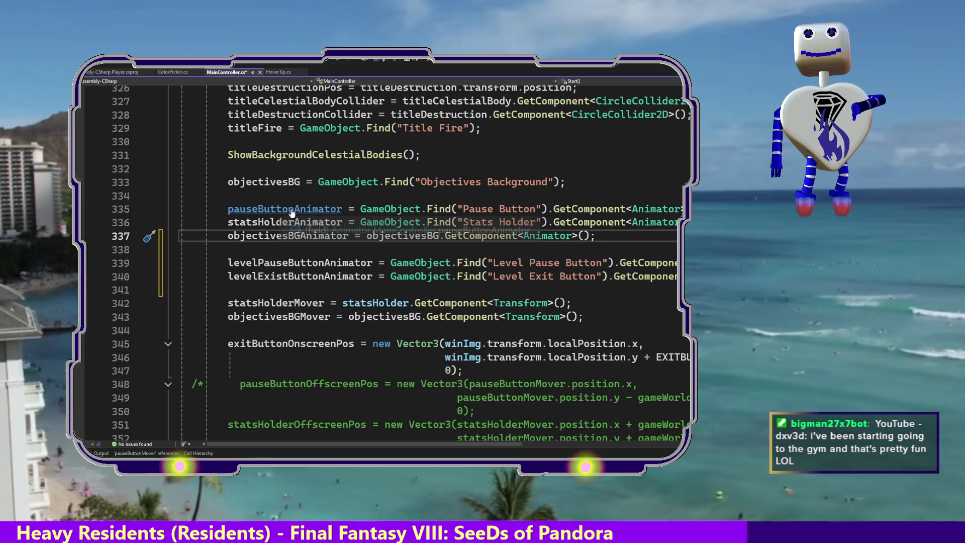
Step: Find all references to pauseButtonAnimator and go to its Play("Pause Button Onscreen") call on line 1548
double_click(315, 210)
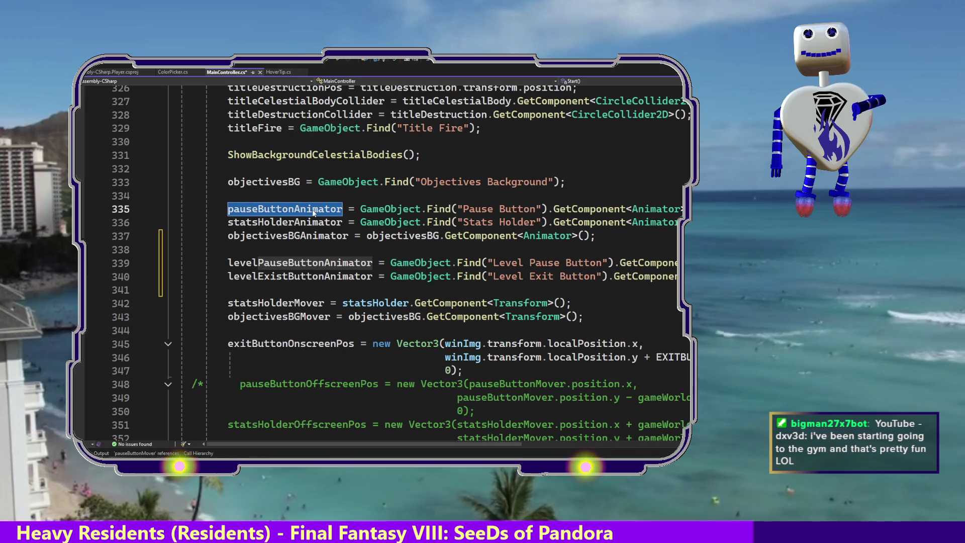
right_click(315, 210)
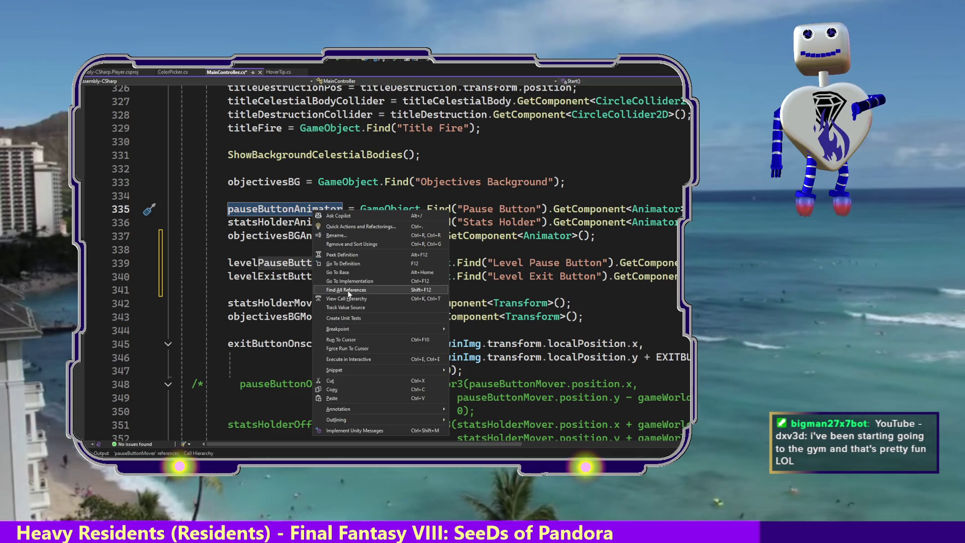
click(348, 289)
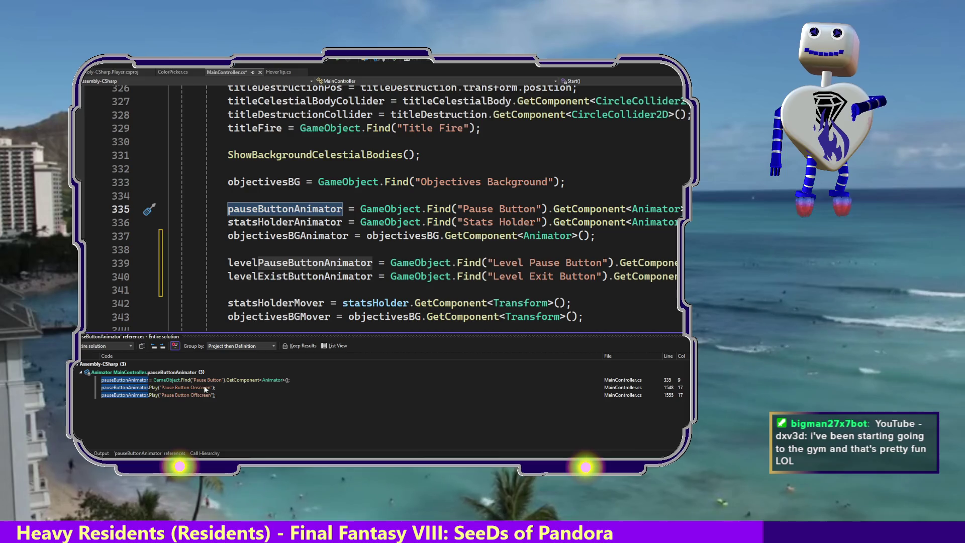
click(198, 388)
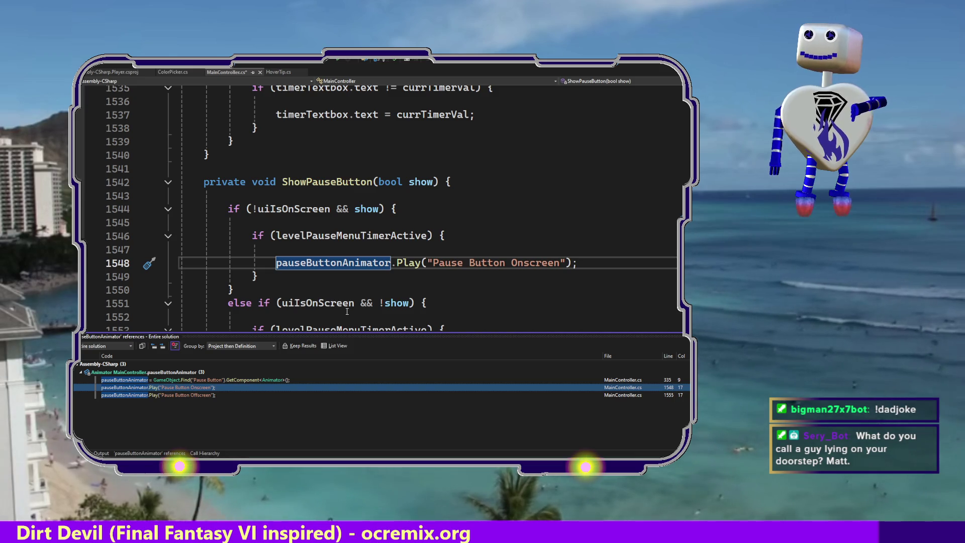
Step: Dismiss the open pop-up while reviewing pauseButtonAnimator's references with Escape
key(Escape)
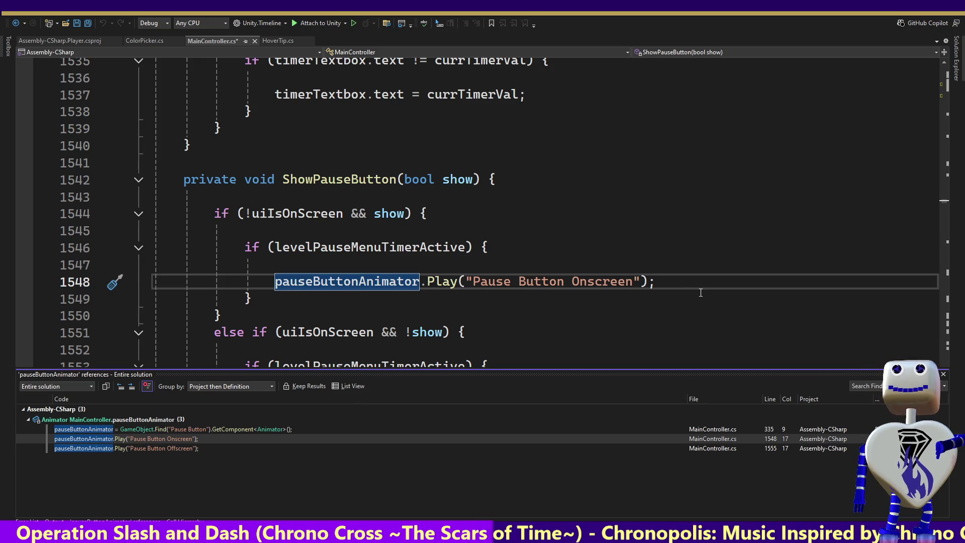
Step: Duplicate the Pause Button Onscreen Play line twice so it appears three times
drag(668, 281, 670, 271)
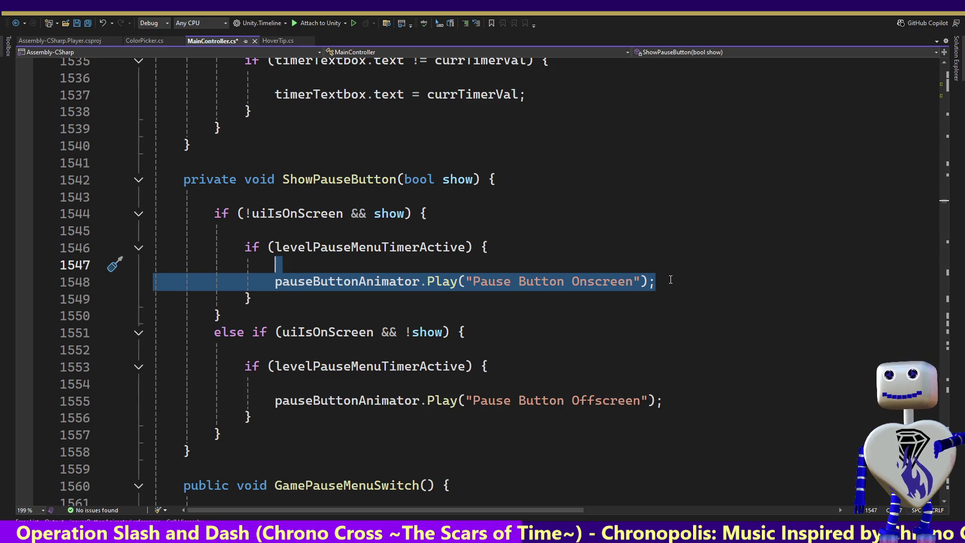
click(667, 282)
key(ctrl+d)
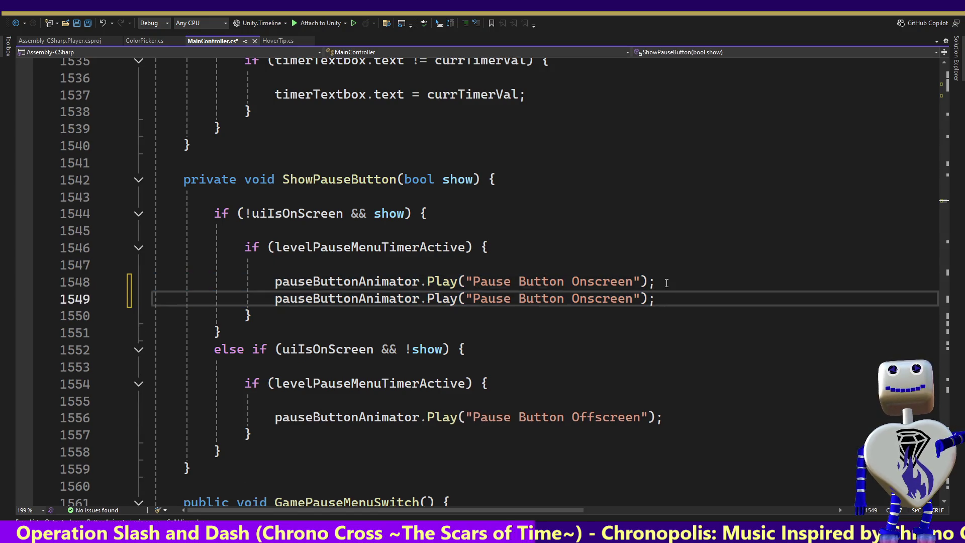
key(ctrl+d)
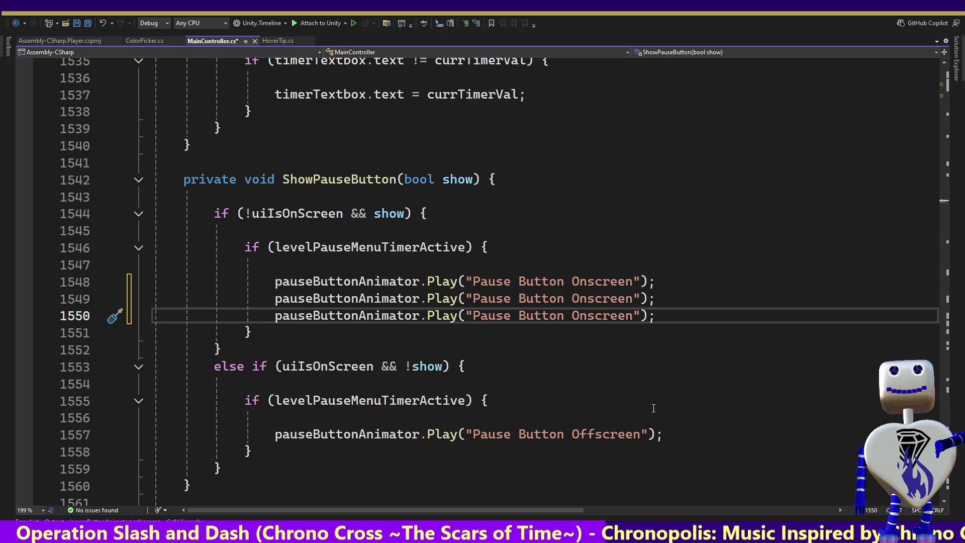
Step: Copy the Pause Button Offscreen Play line into extra copies, then return to Unity
drag(670, 434, 672, 425)
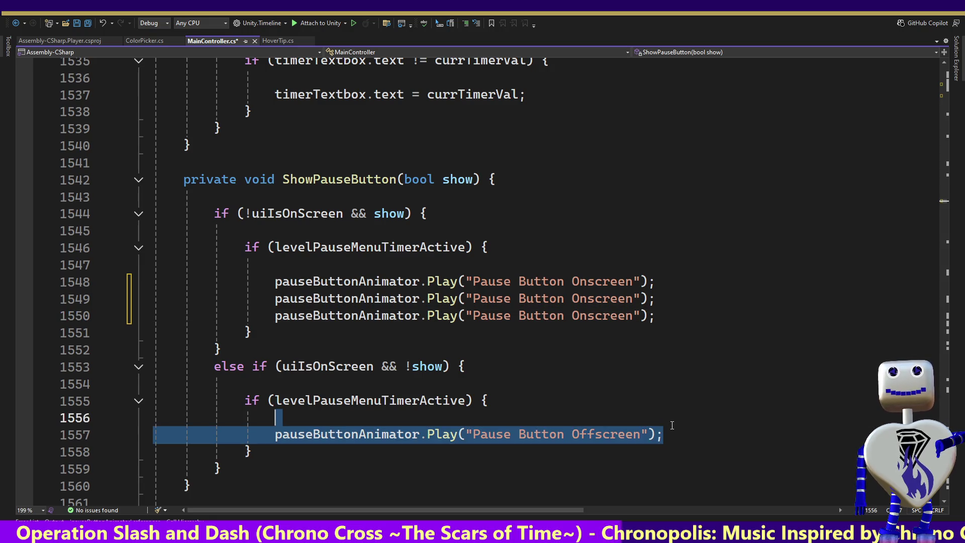
key(ctrl+c)
key(ctrl+v)
key(ctrl+v)
key(ctrl+v)
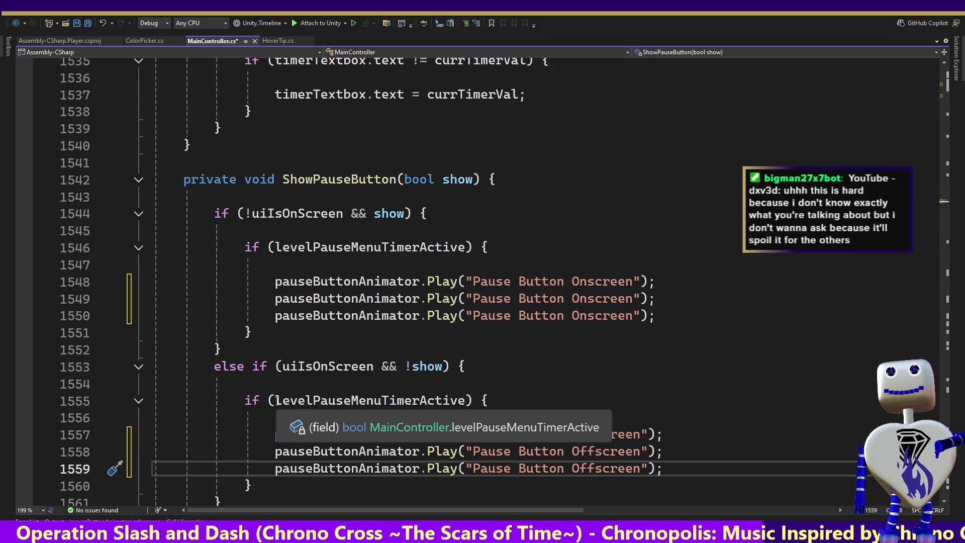
key(alt+Tab)
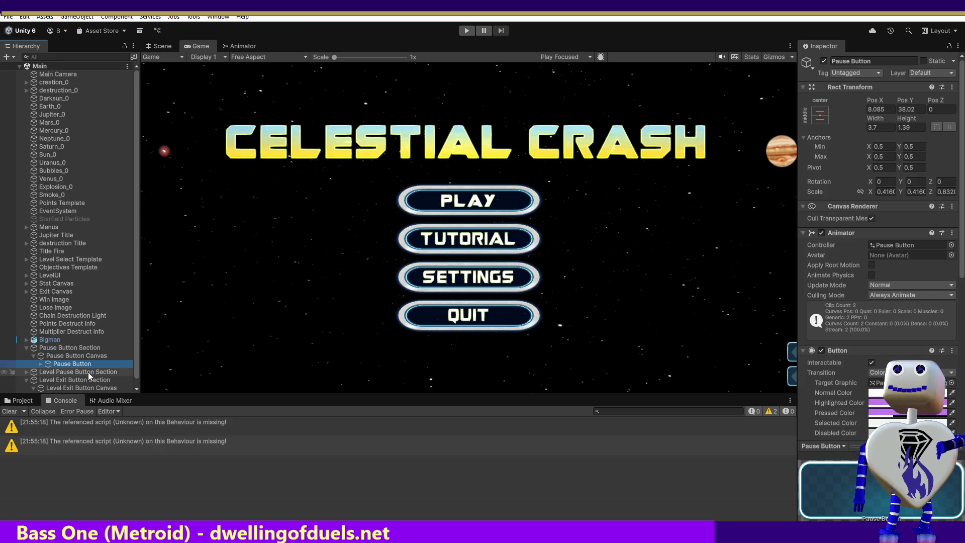
Step: Show the Pause Button animator graph and select Level Pause Button inside its section's canvas
click(246, 46)
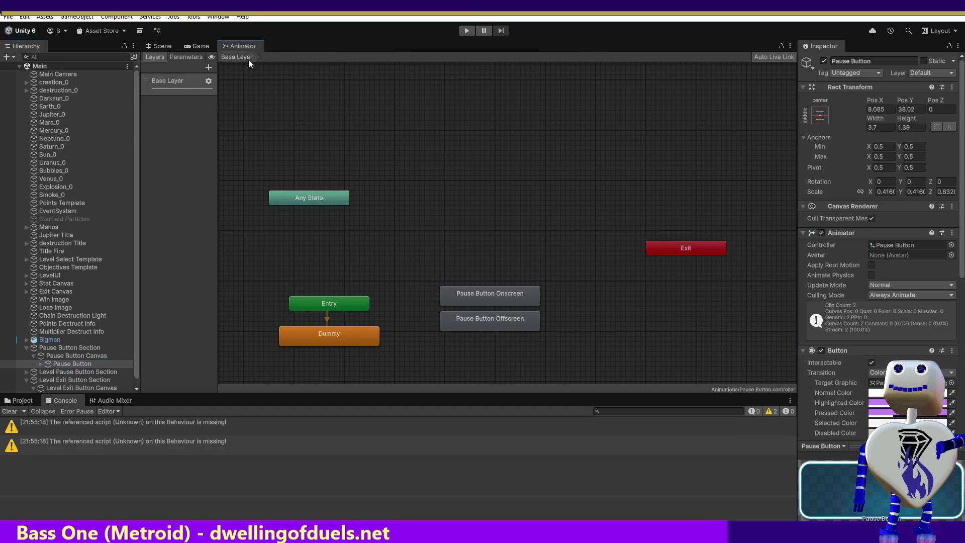
click(482, 294)
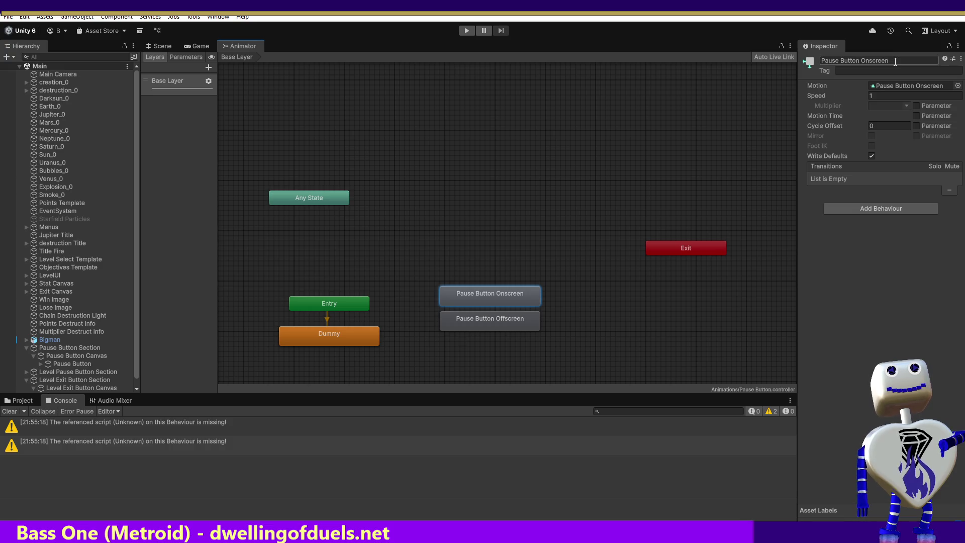
click(55, 349)
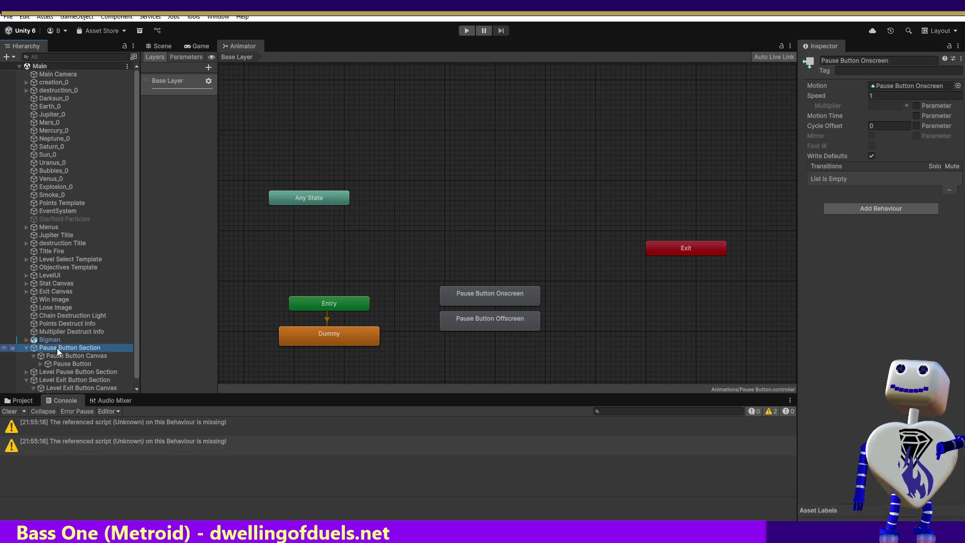
click(69, 373)
click(26, 372)
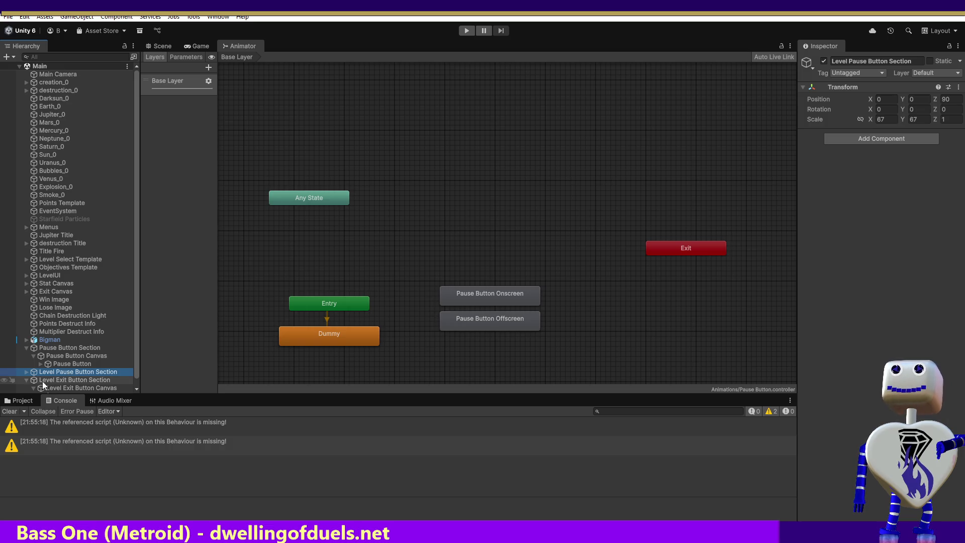
click(34, 381)
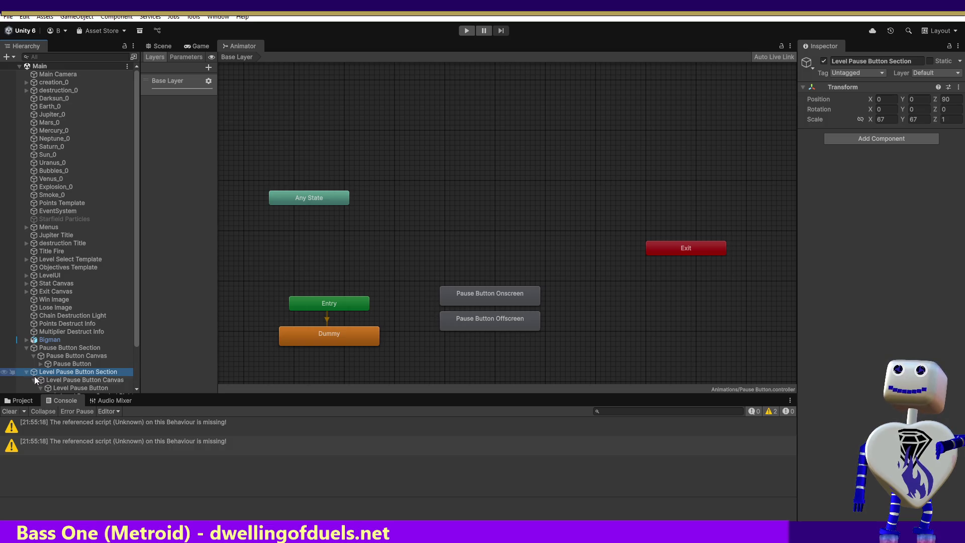
click(79, 388)
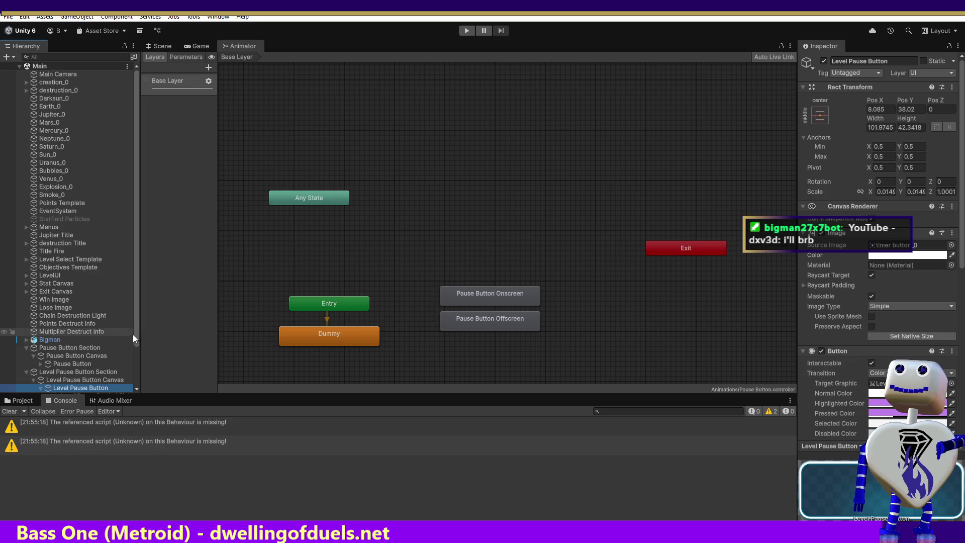
scroll(138, 334, down, 5)
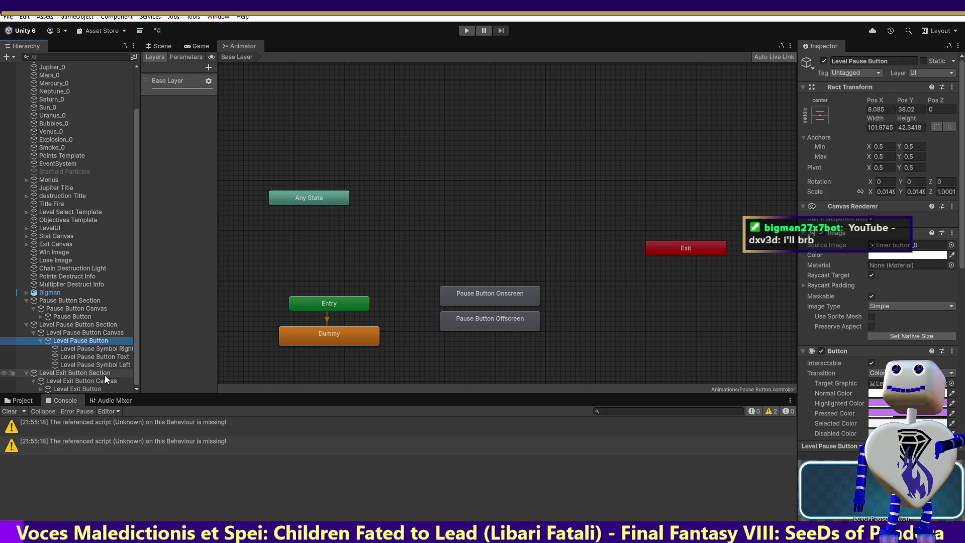
Step: Copy the Level Pause Button Onscreen state name into line 1549's Play call
click(86, 334)
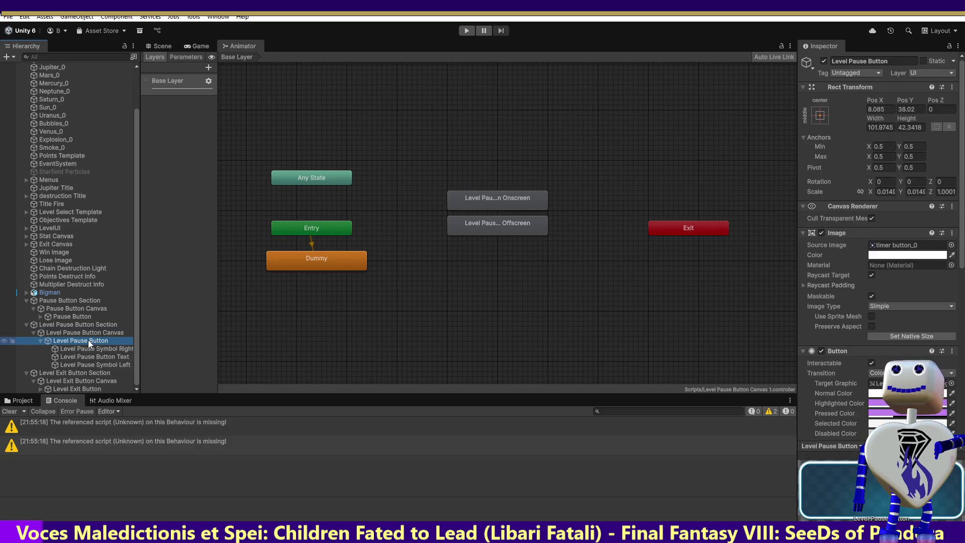
click(89, 340)
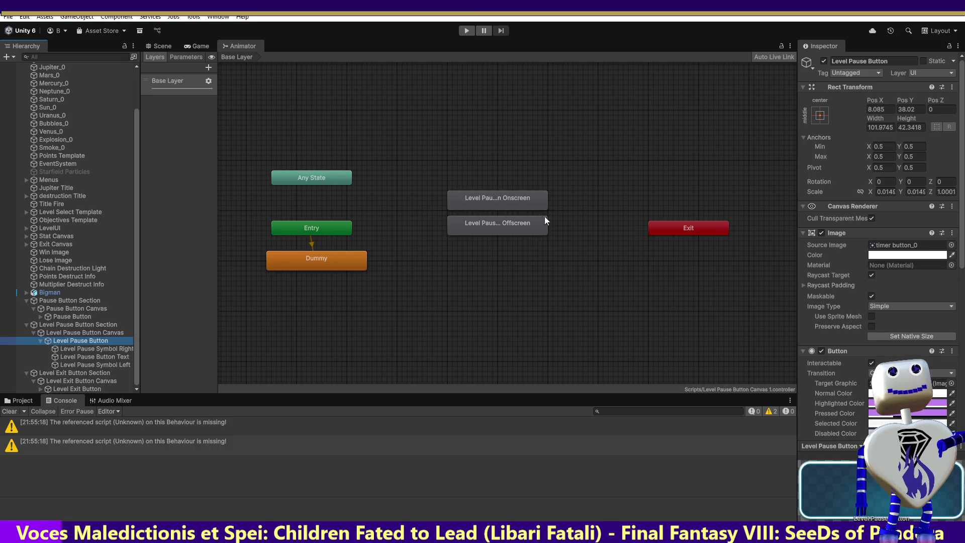
click(506, 201)
click(913, 62)
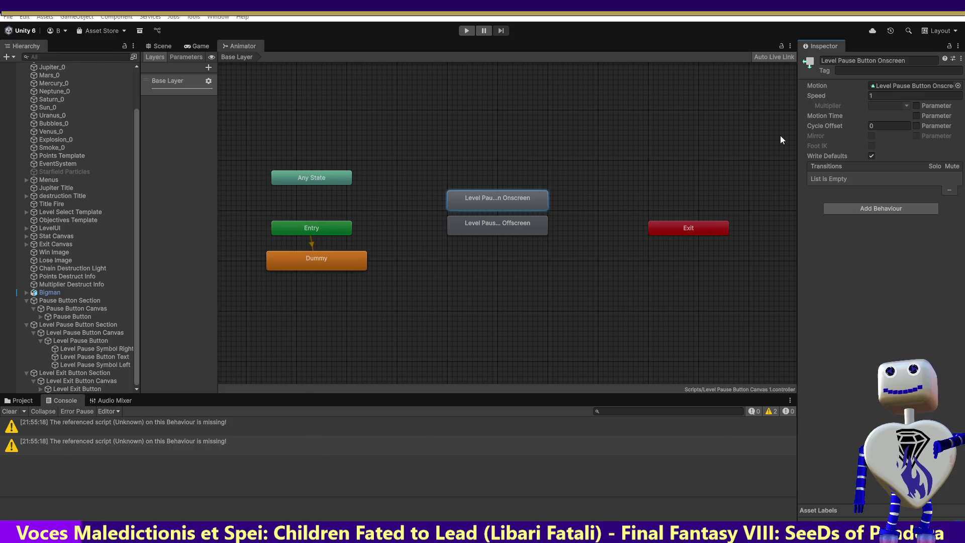
key(alt+Tab)
drag(640, 299, 463, 299)
key(ctrl+v)
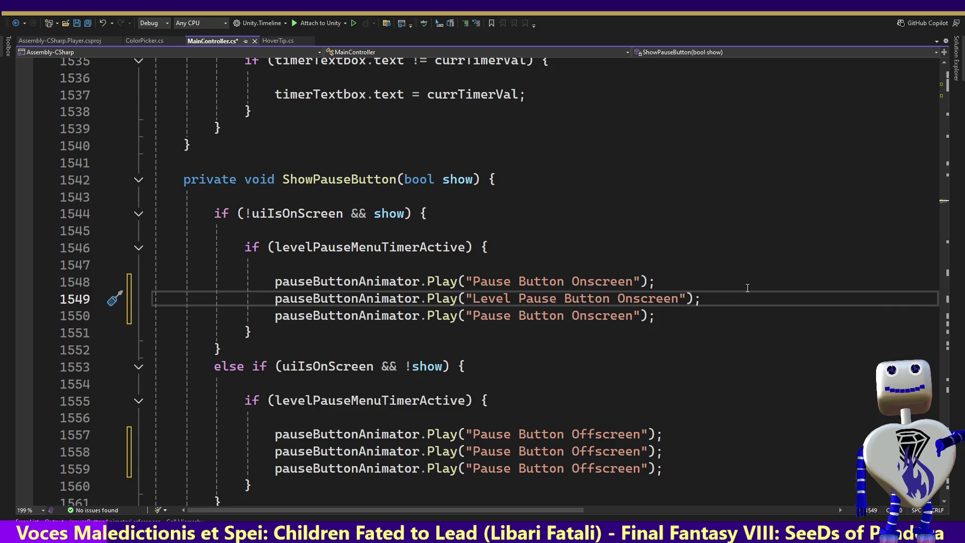
Step: Paste Level Pause Button Offscreen into line 1558's Play call, undoing a stray paste on line 1550
key(alt+Tab)
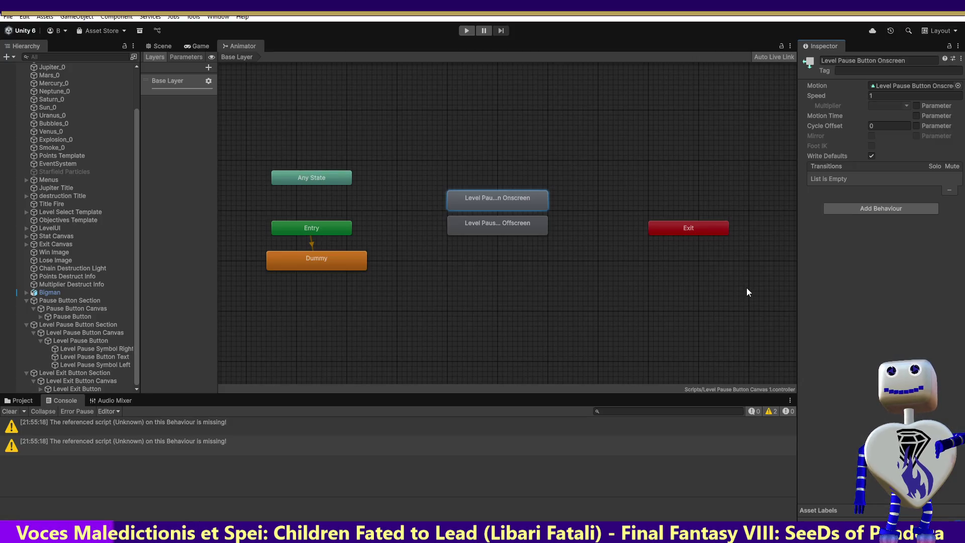
click(479, 228)
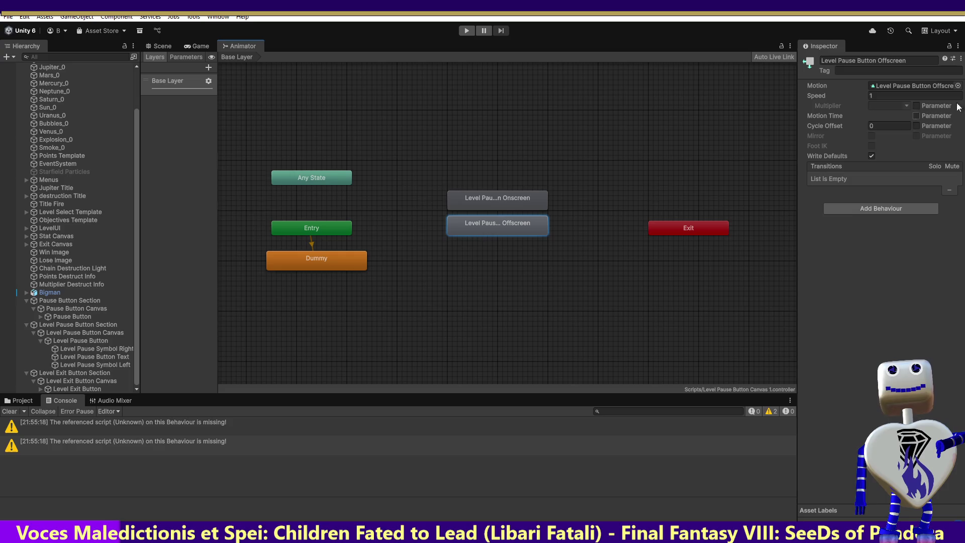
click(907, 62)
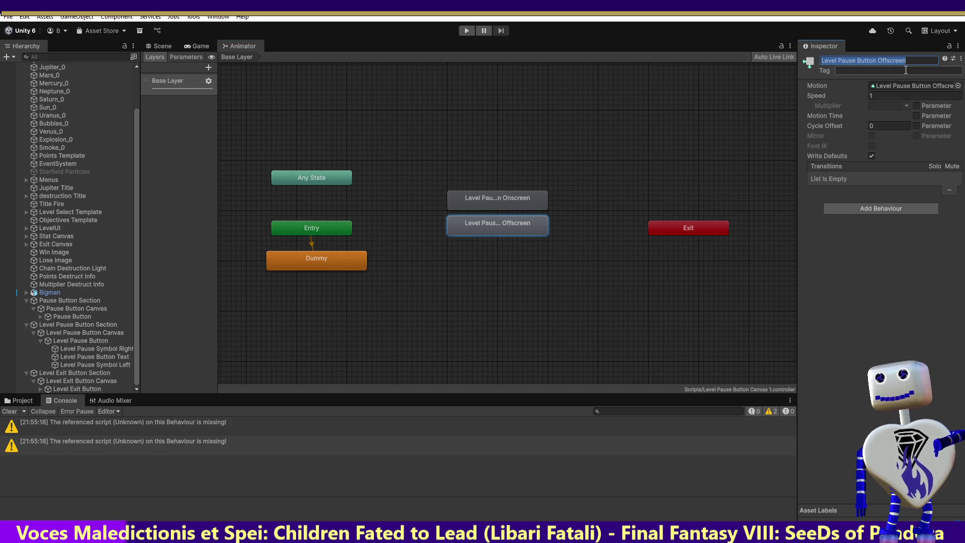
key(alt+Tab)
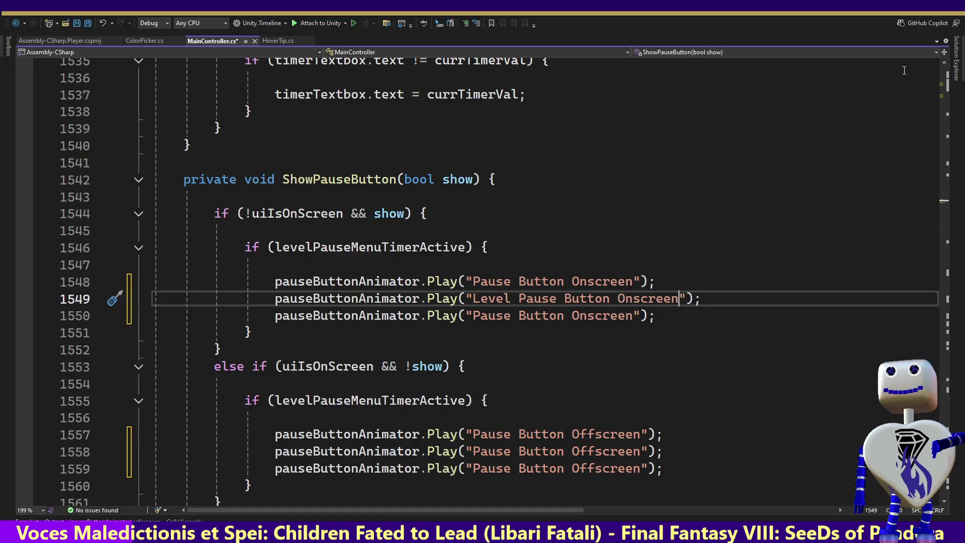
drag(632, 316, 470, 316)
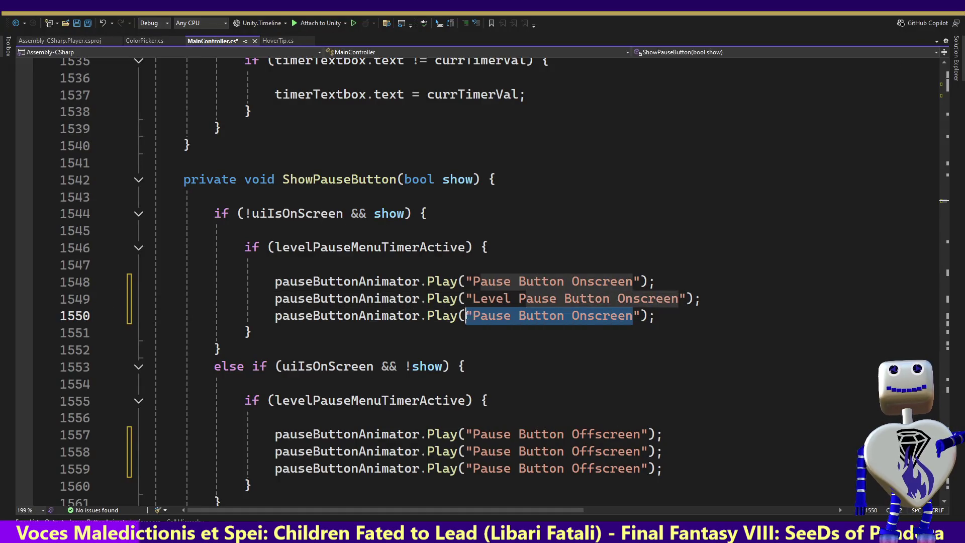
key(ctrl+v)
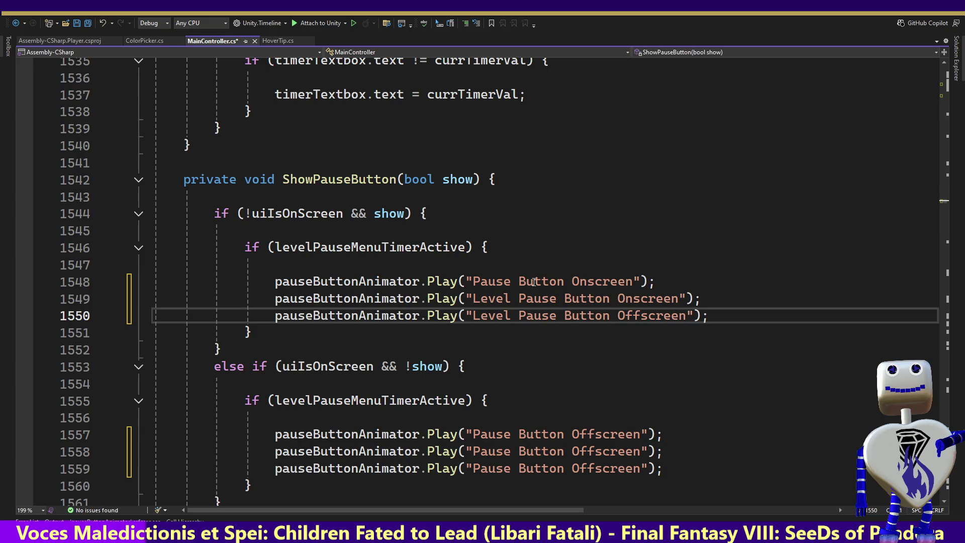
key(ctrl+z)
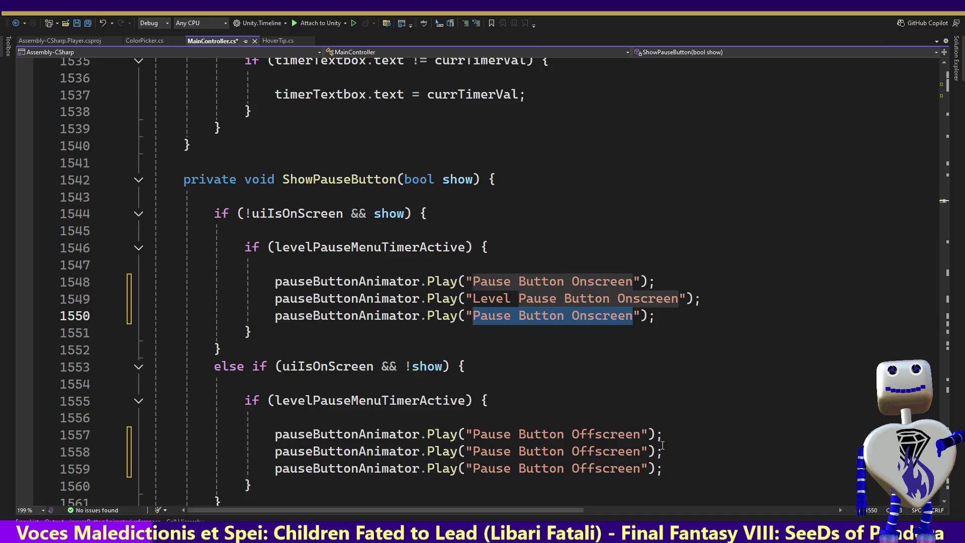
drag(640, 451, 480, 452)
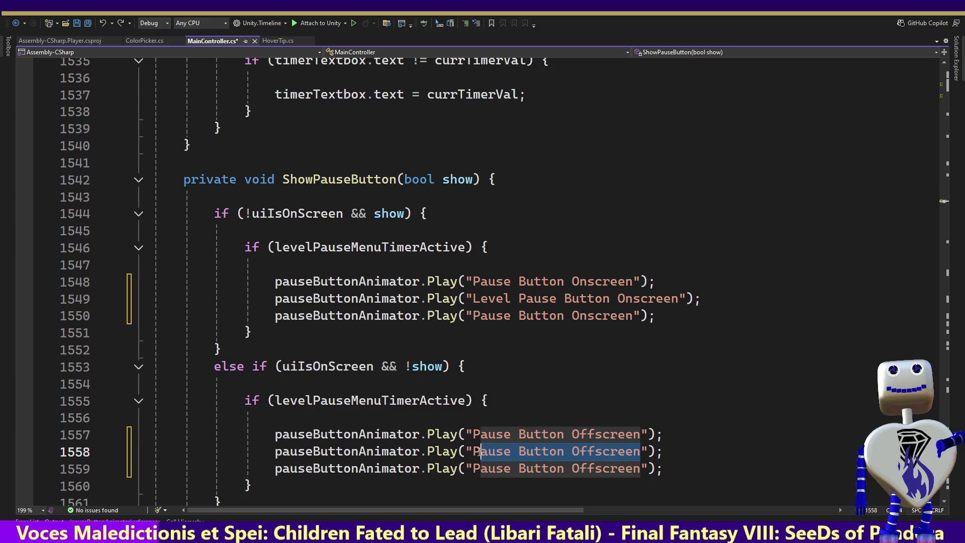
text(Level Pause Button Offscreen)
key(alt+Tab)
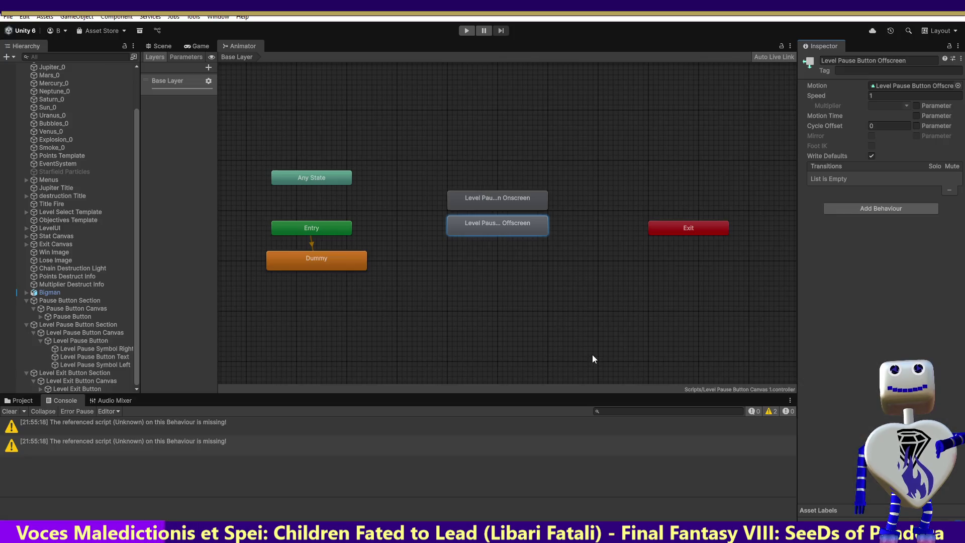
Step: Show the Level Exit Button animator states and rename a state to end in 'Onscreen'
click(83, 388)
click(98, 382)
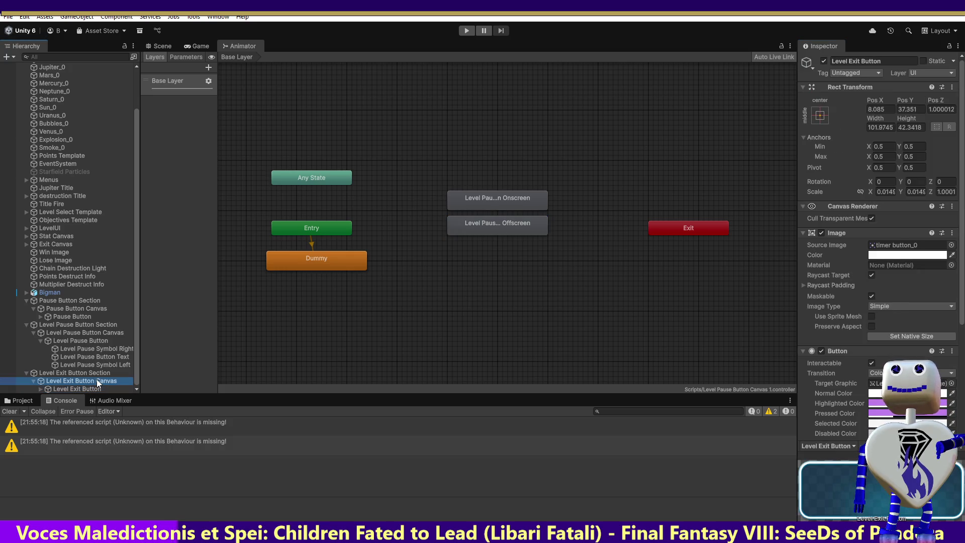
click(94, 388)
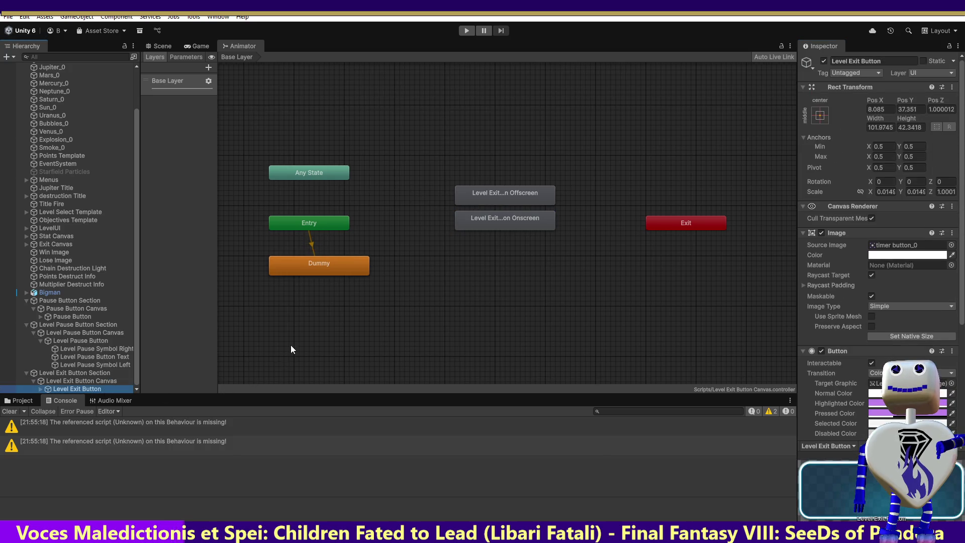
click(508, 196)
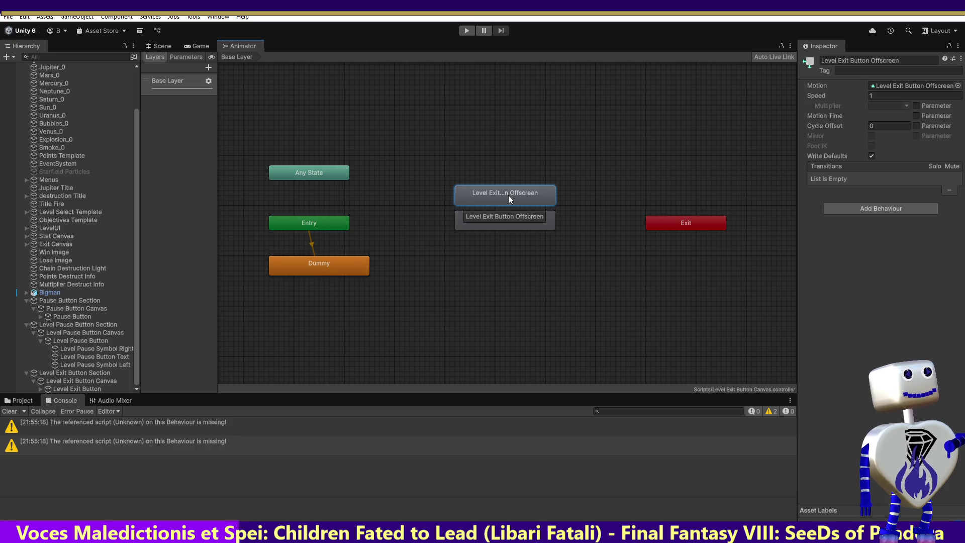
key(BackSpace)
key(BackSpace)
key(BackSpace)
text(Onscreen)
key(Return)
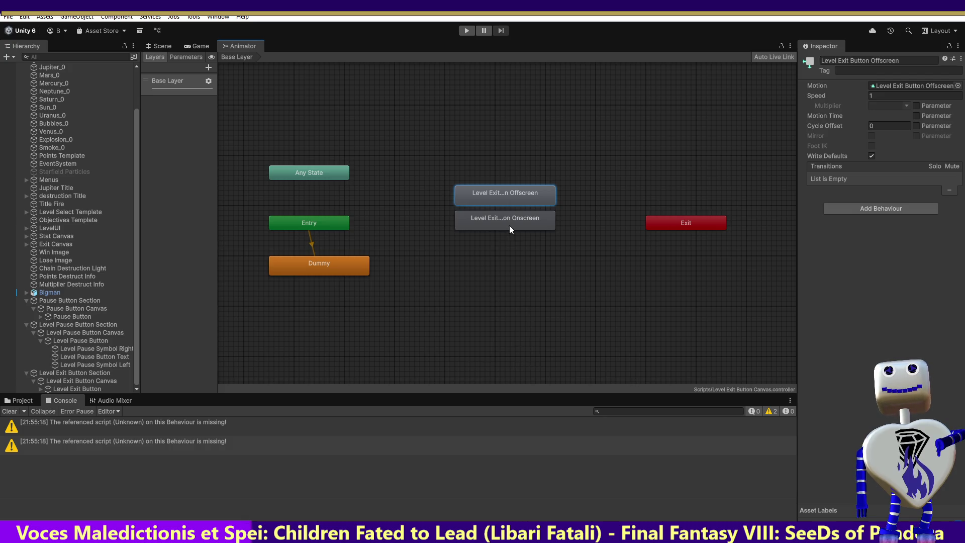
Step: Copy the 'Level Exit Button Onscreen' state name and return to Visual Studio
click(524, 224)
click(904, 64)
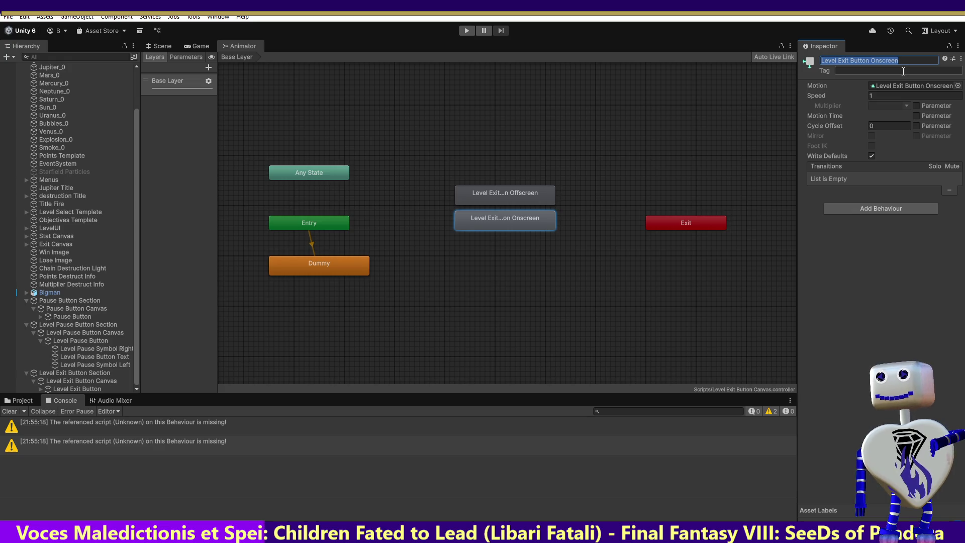
key(Return)
key(alt+Tab)
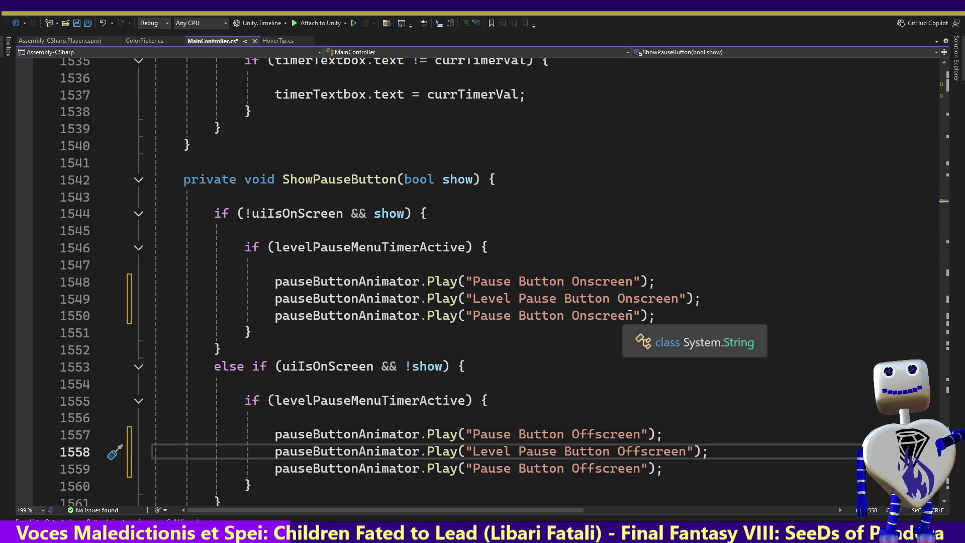
Step: Paste Level Exit Button Onscreen into line 1550 and Level Exit Button Offscreen into line 1559
drag(633, 315, 473, 316)
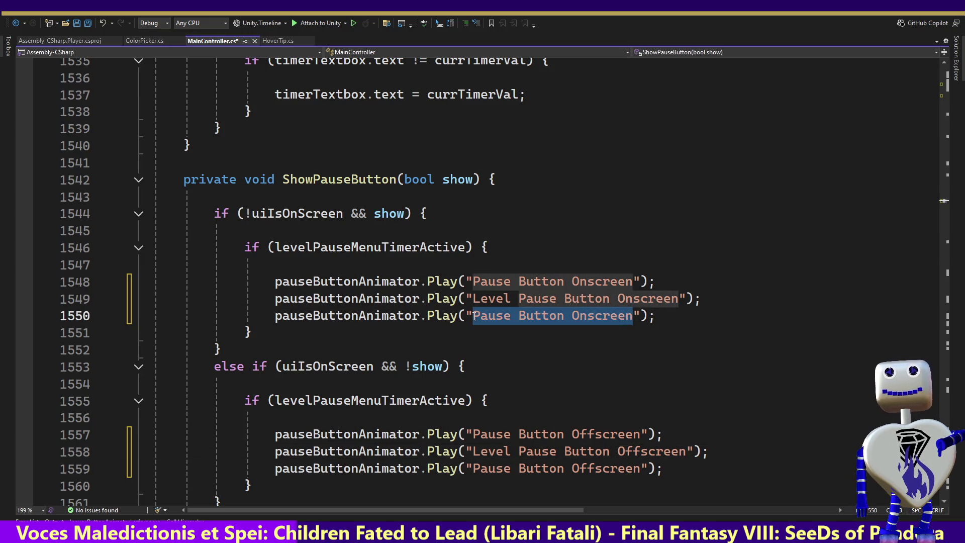
text(Level Exit Button Onscreen)
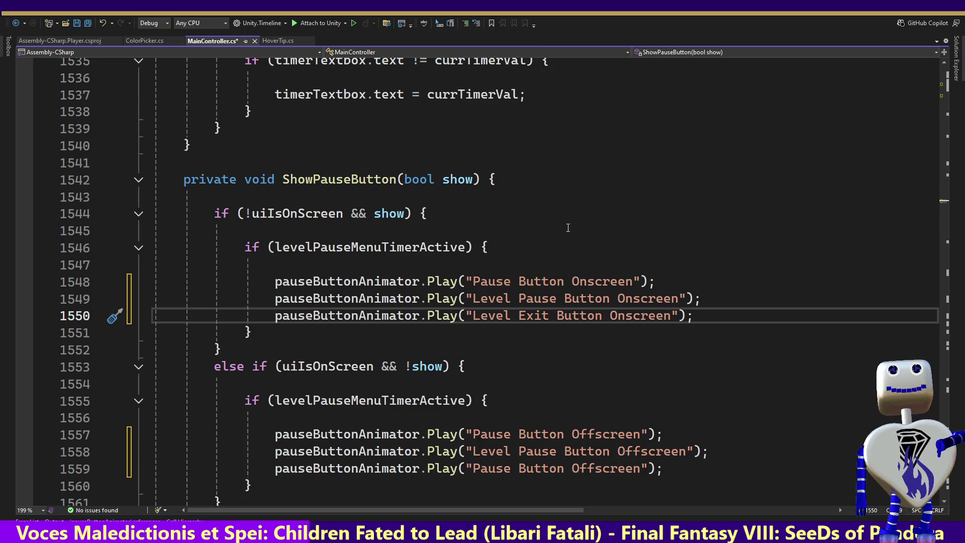
key(alt+Tab)
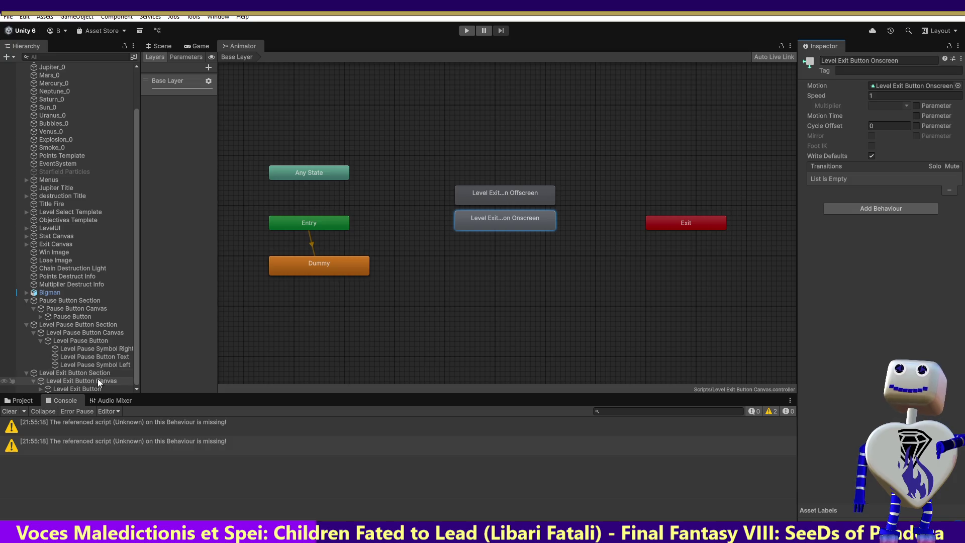
click(508, 200)
click(908, 60)
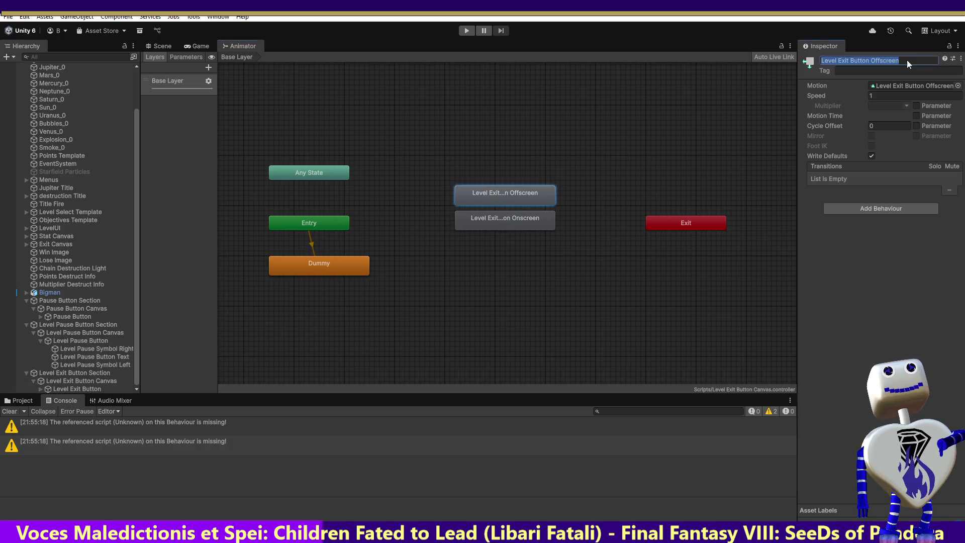
key(alt+Tab)
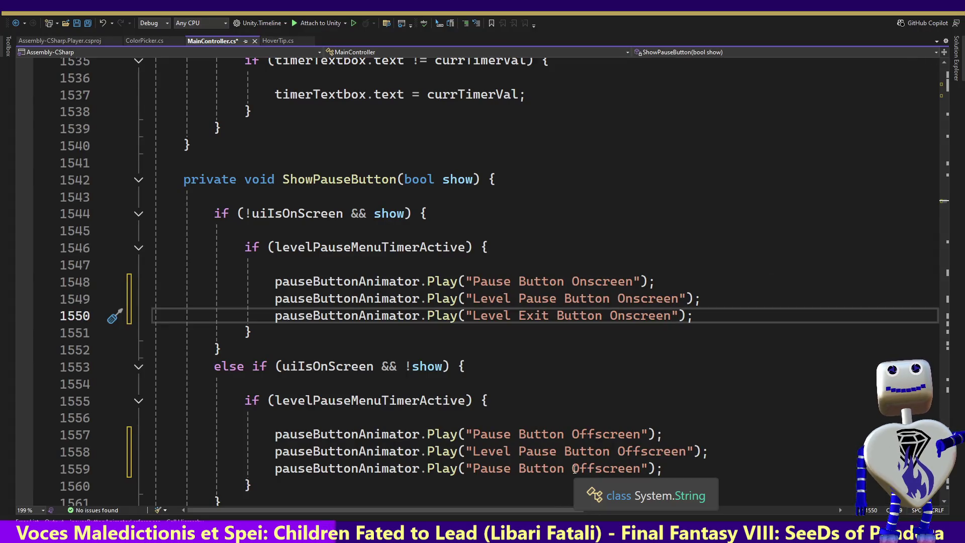
drag(648, 468, 472, 468)
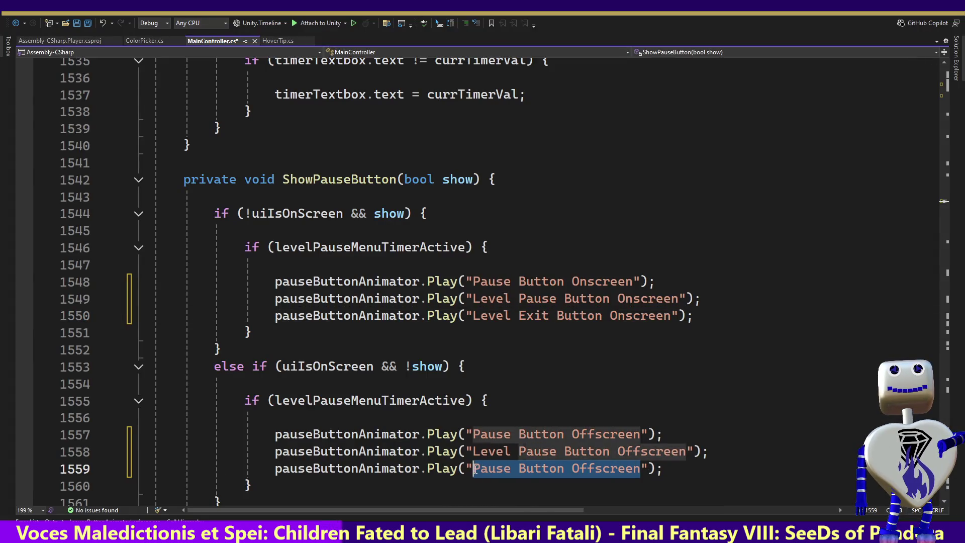
text(Level Exit Button Offscreen)
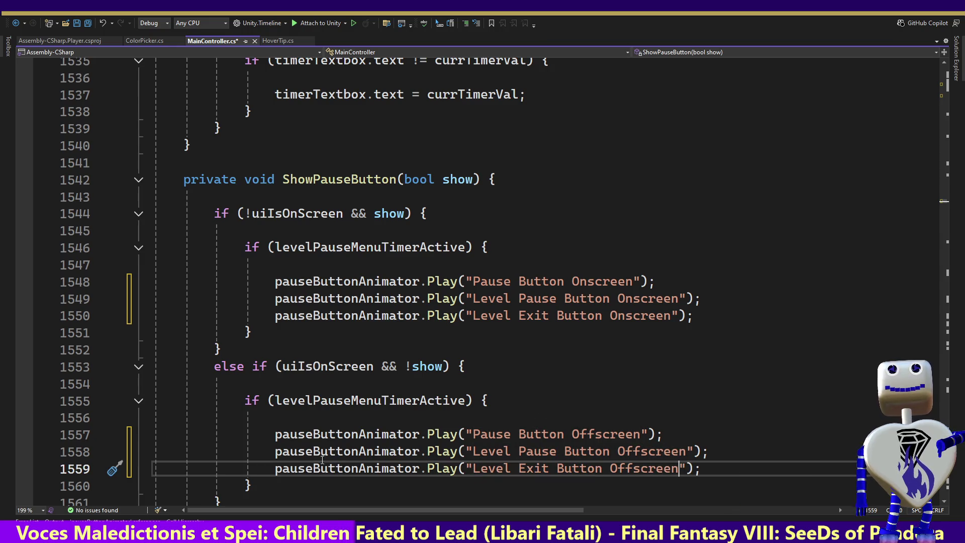
Step: Switch lines 1549 and 1550 to levelPauseButtonAnimator and levelExistButtonAnimator, then view the latter's declaration
double_click(364, 298)
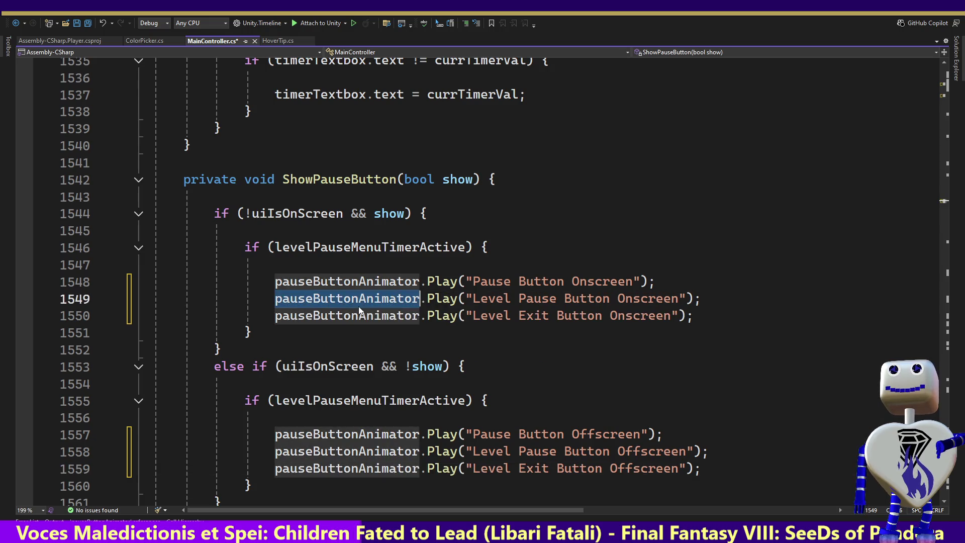
text(l)
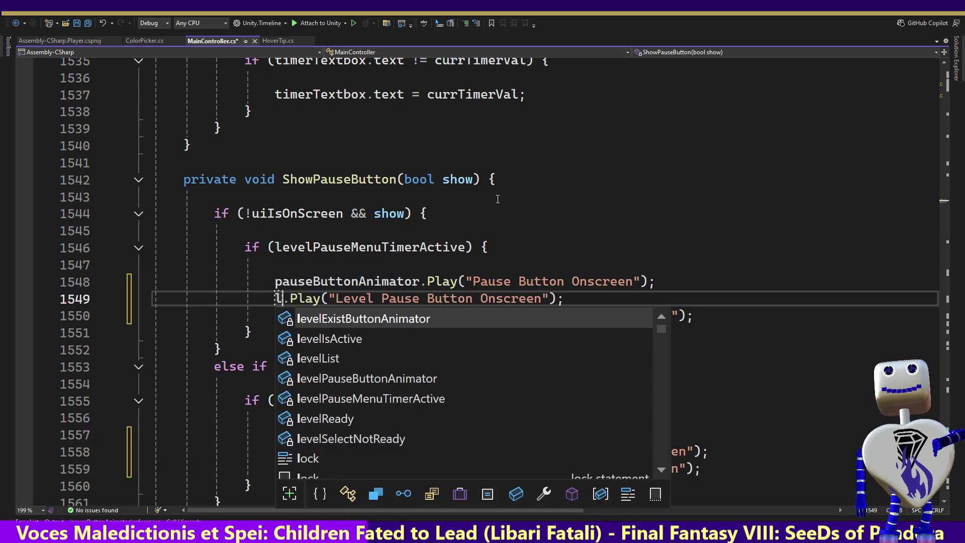
key(Down)
key(Down)
key(Down)
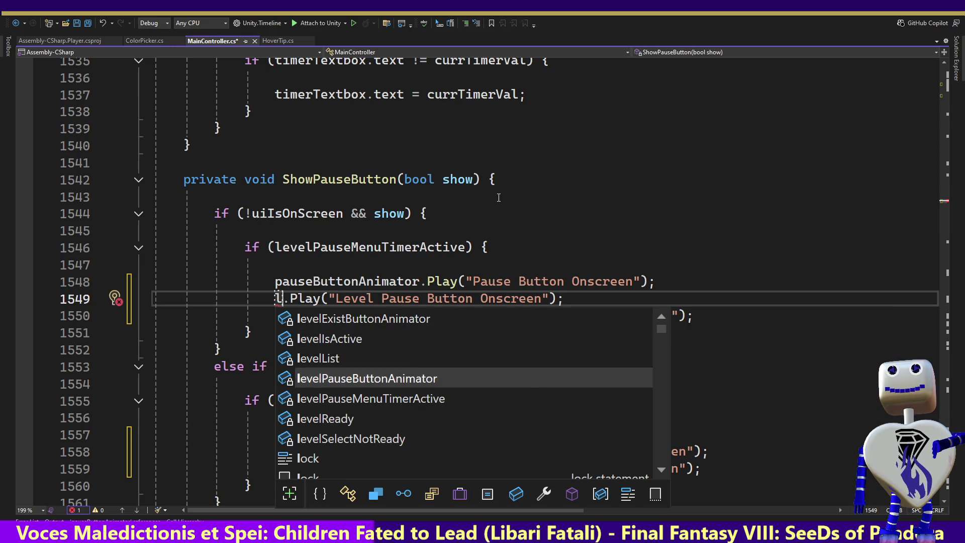
key(Tab)
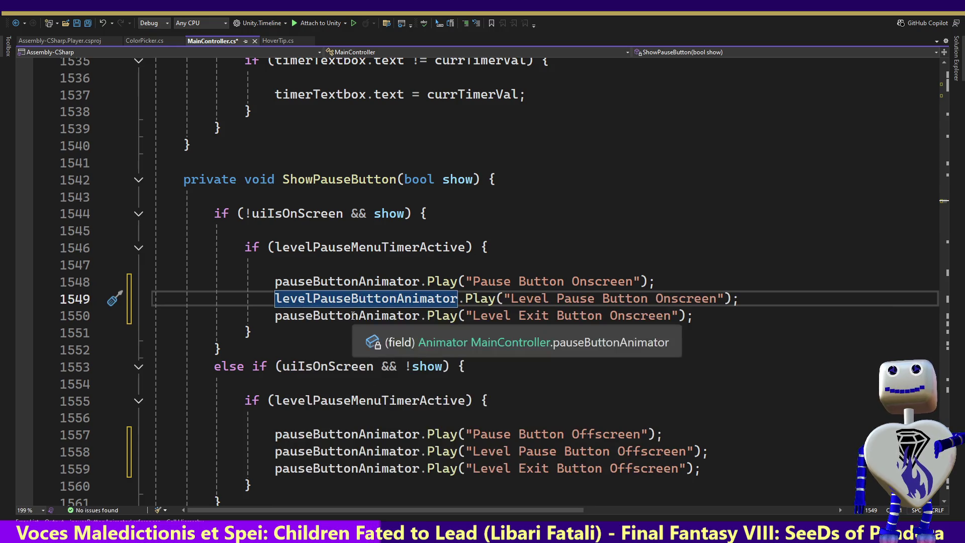
double_click(354, 317)
text(l)
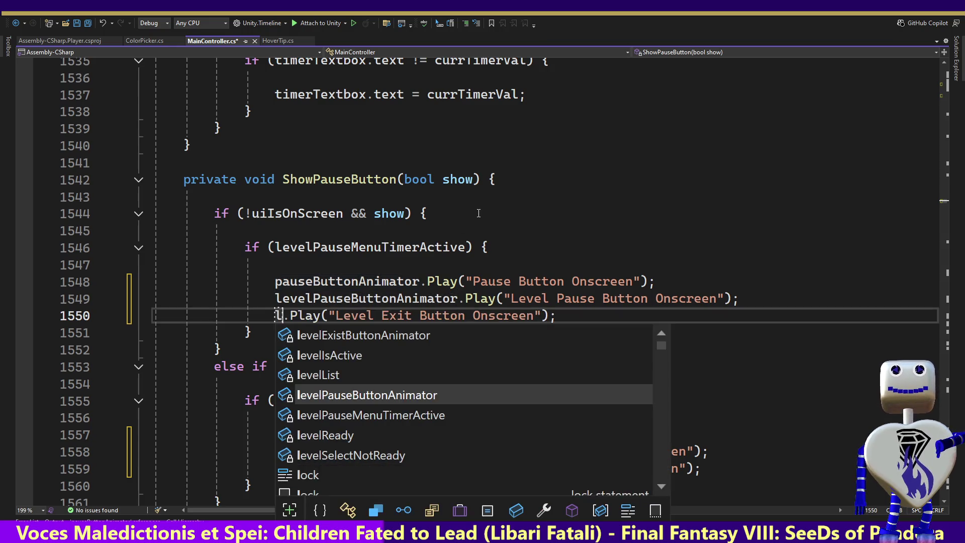
key(Up)
key(Up)
key(Up)
key(Tab)
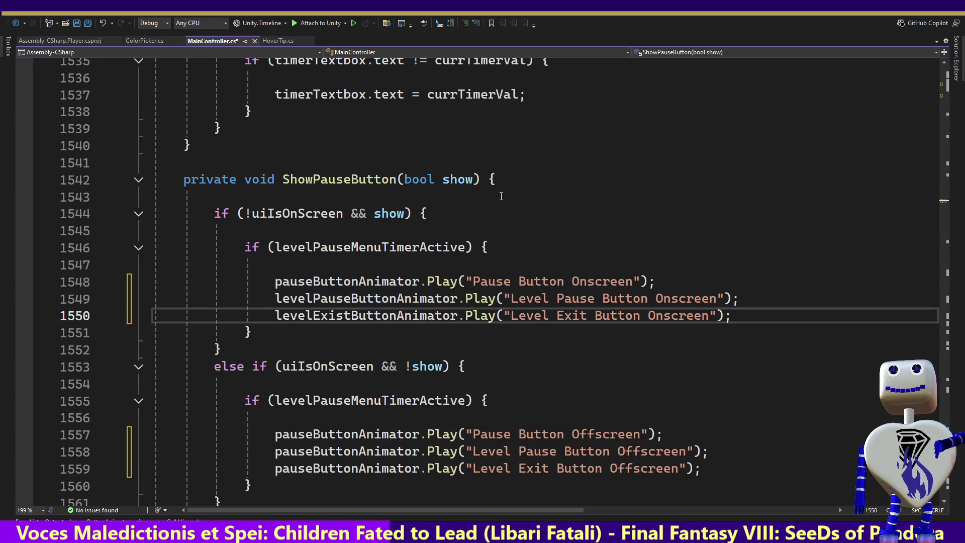
mouse_move(337, 328)
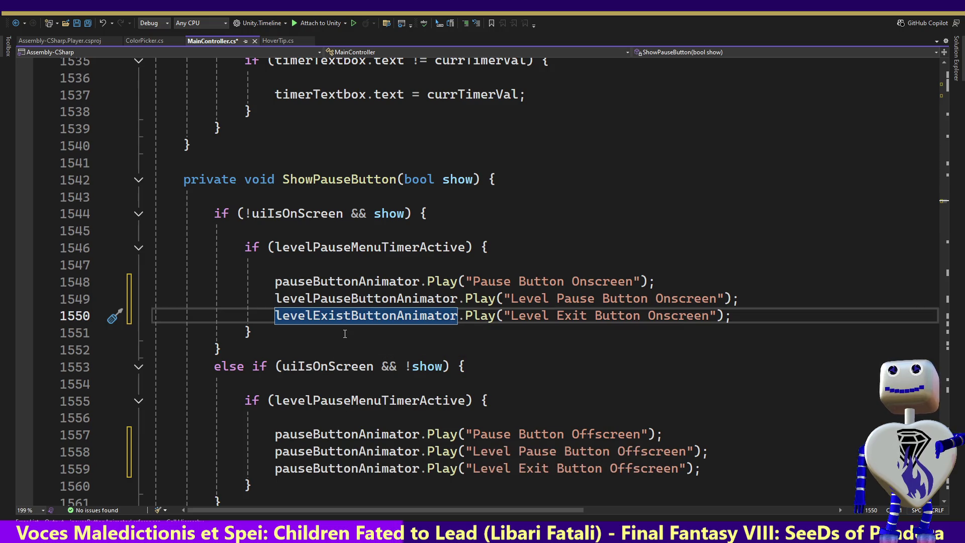
key(F12)
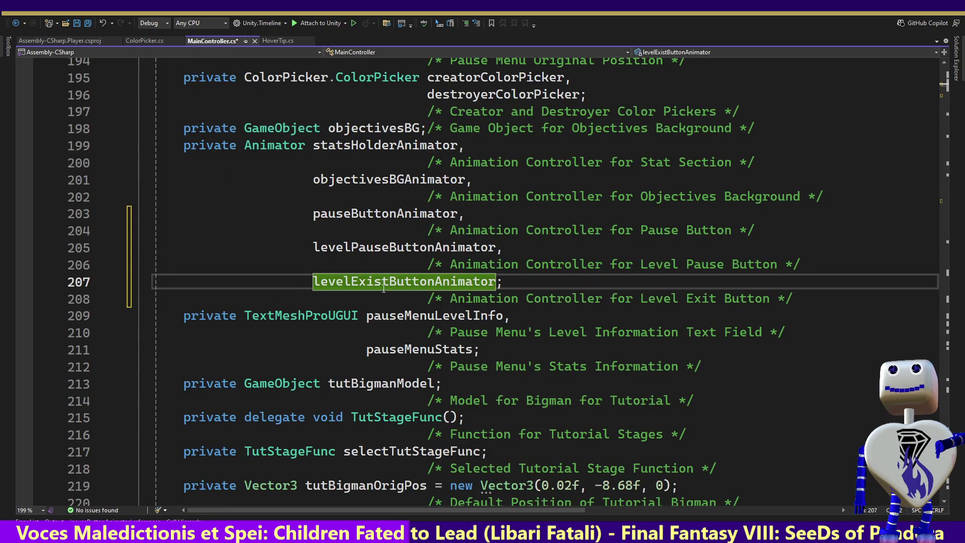
Step: Correct levelExistButtonAnimator to levelExitButtonAnimator at its declaration and on line 1550
click(382, 282)
key(BackSpace)
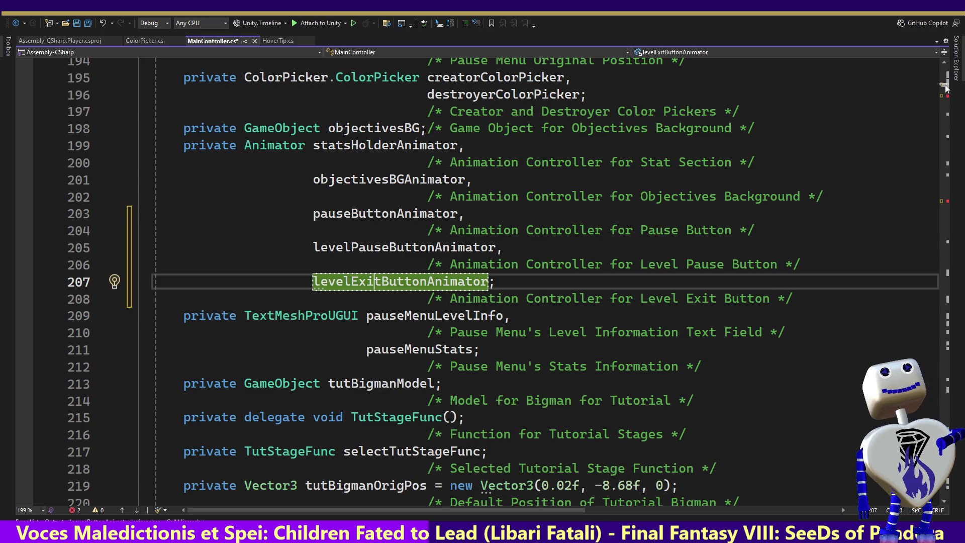
click(939, 166)
key(ctrl+shift+F12)
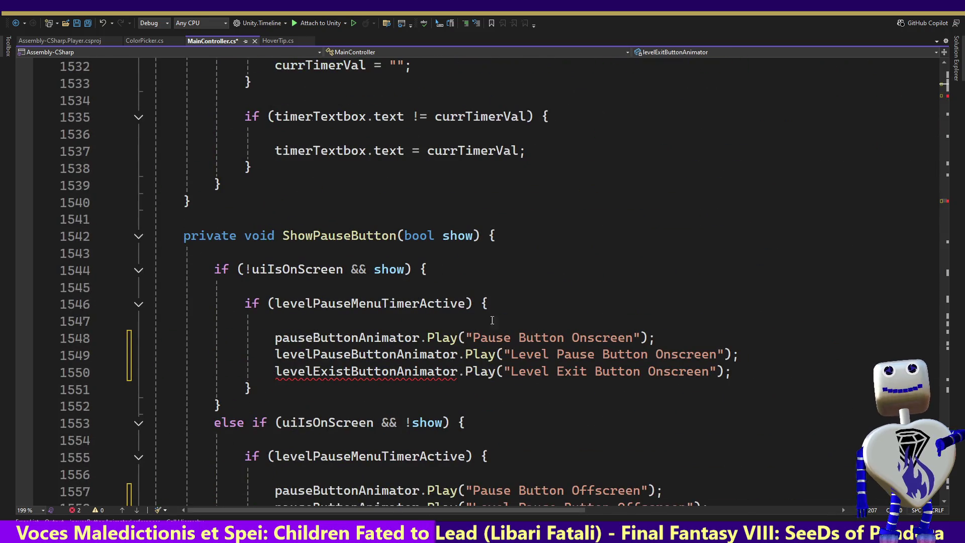
click(344, 375)
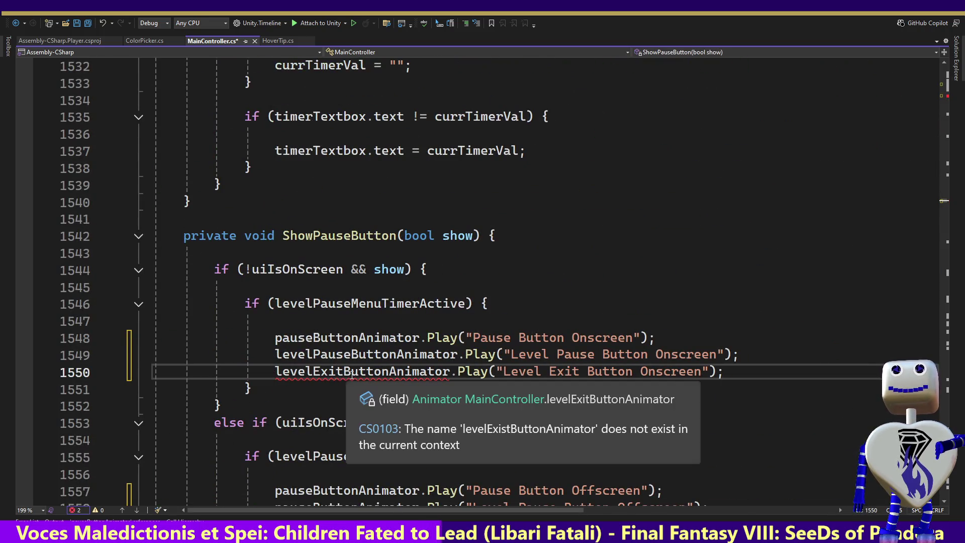
double_click(342, 373)
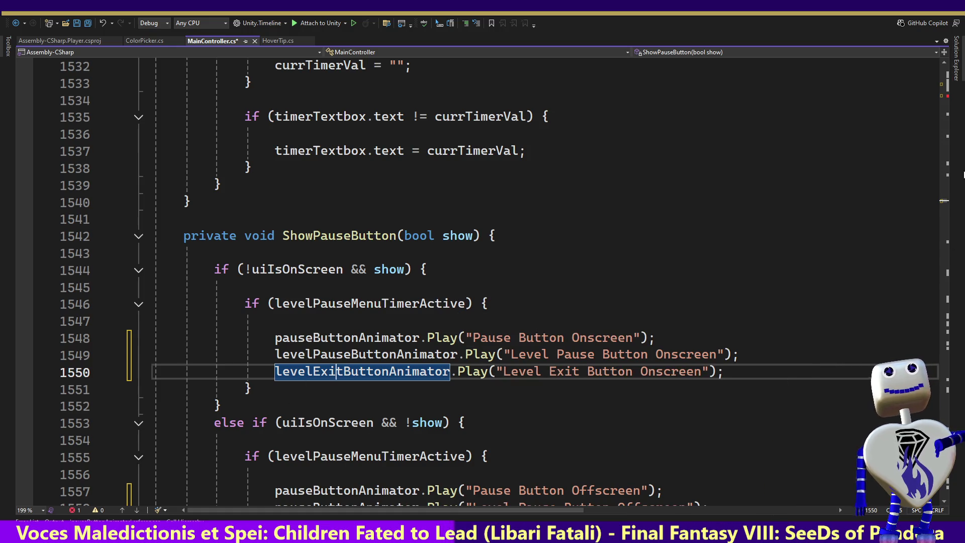
click(435, 503)
key(Down)
key(Down)
key(Down)
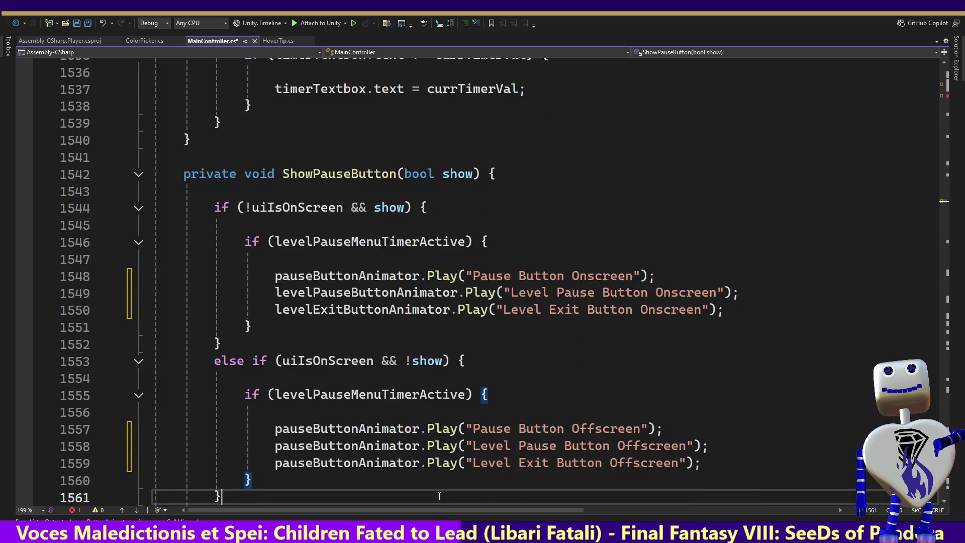
Step: Replace pauseButtonAnimator on line 1558 with levelPauseButtonAnimator
double_click(322, 432)
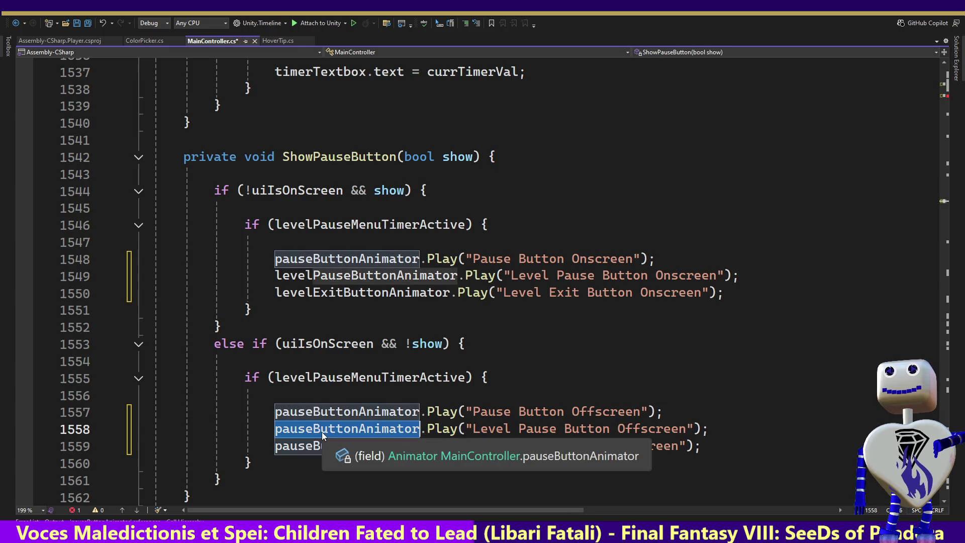
text(l)
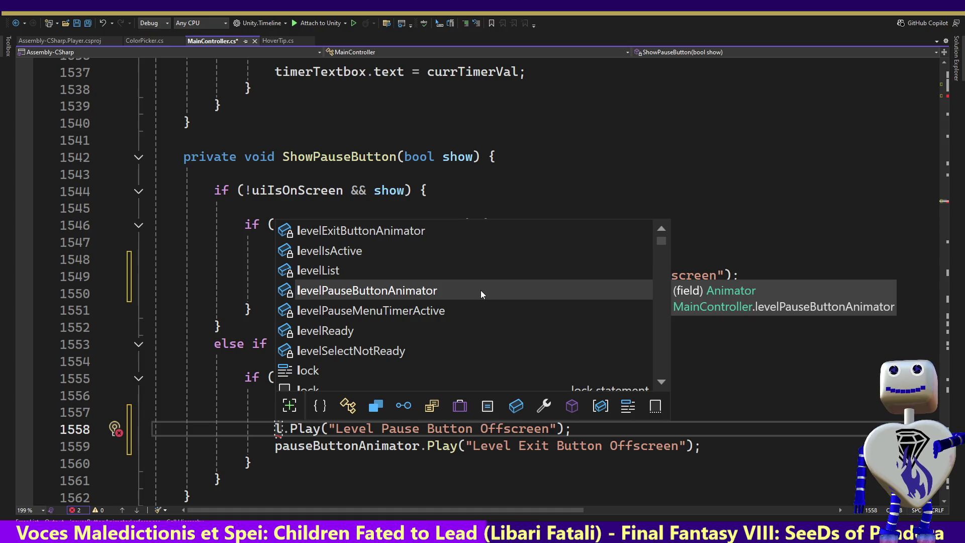
double_click(481, 289)
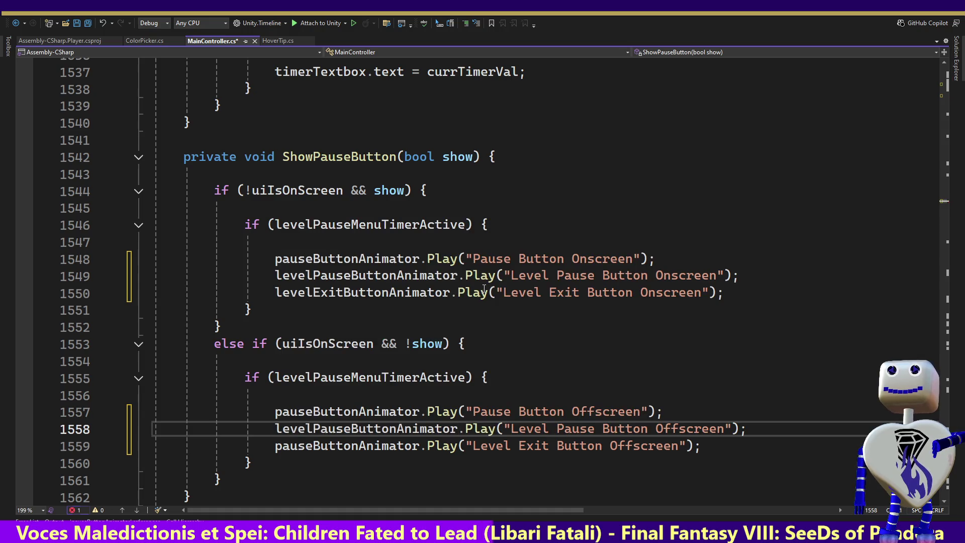
Step: Replace pauseButtonAnimator on line 1559 with levelExitButtonAnimator
double_click(294, 447)
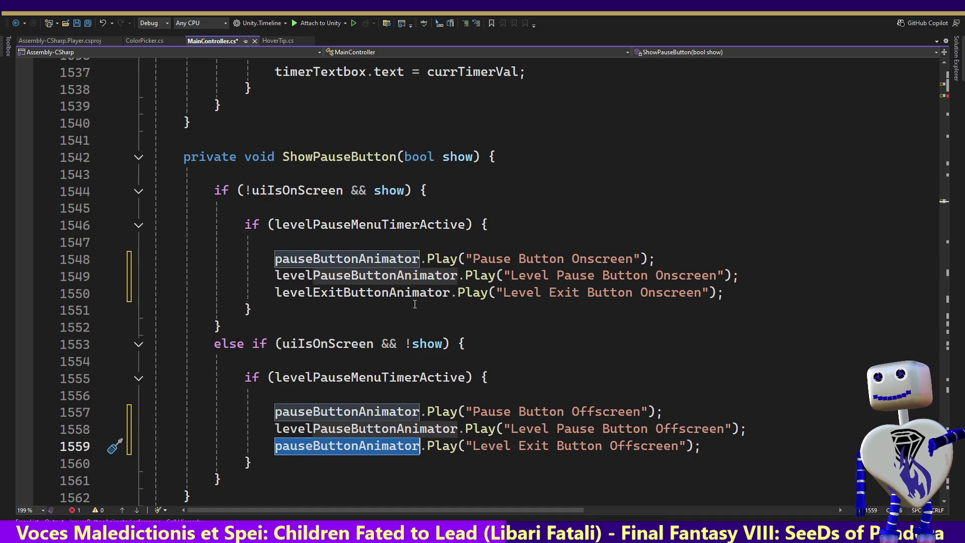
text(L)
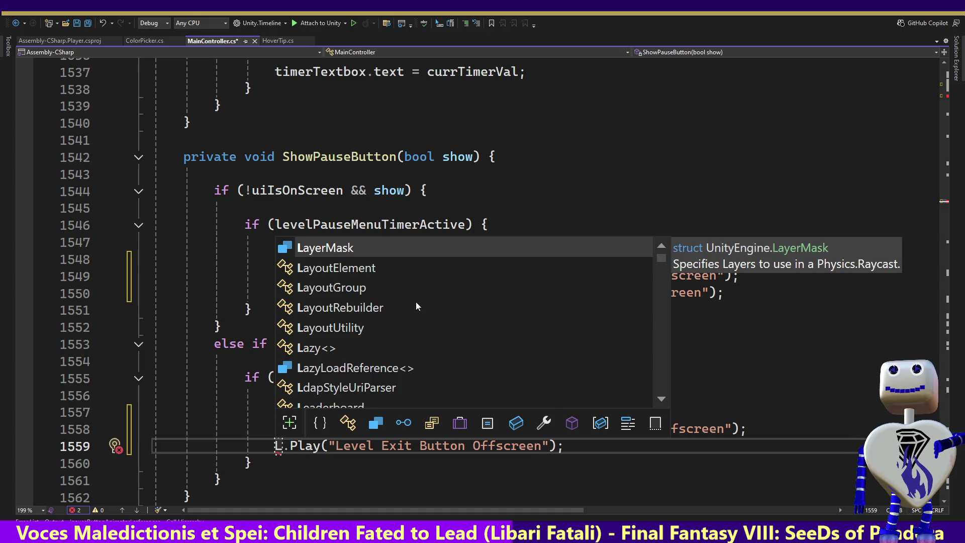
key(BackSpace)
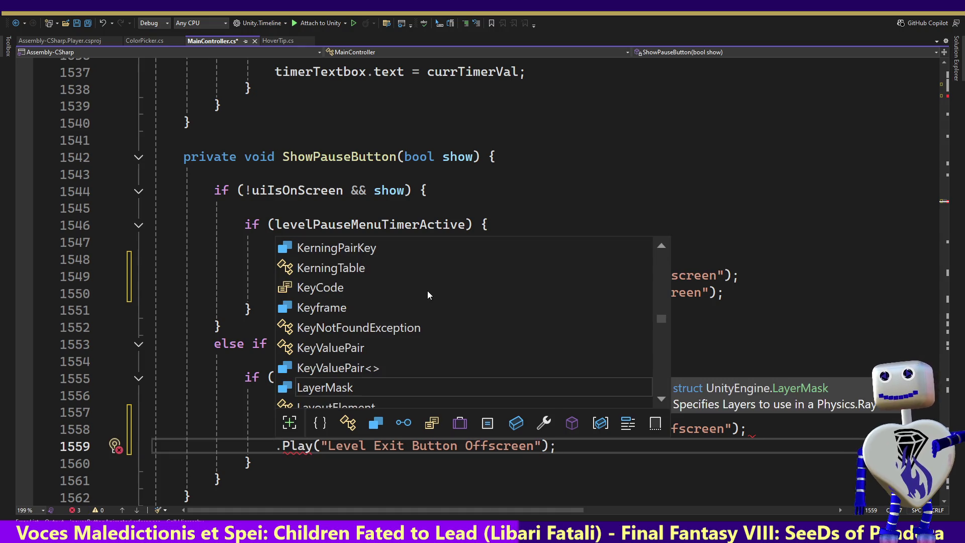
text(L)
key(BackSpace)
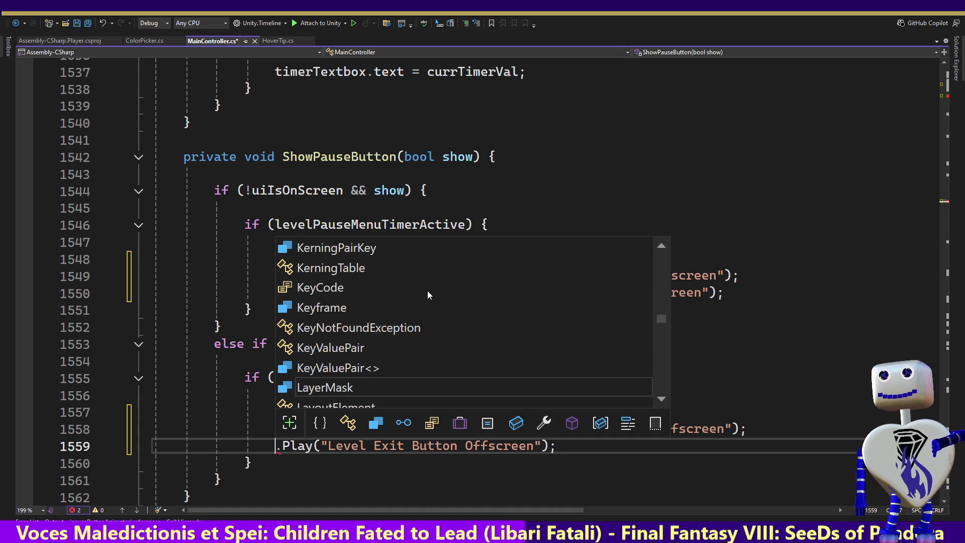
text(l)
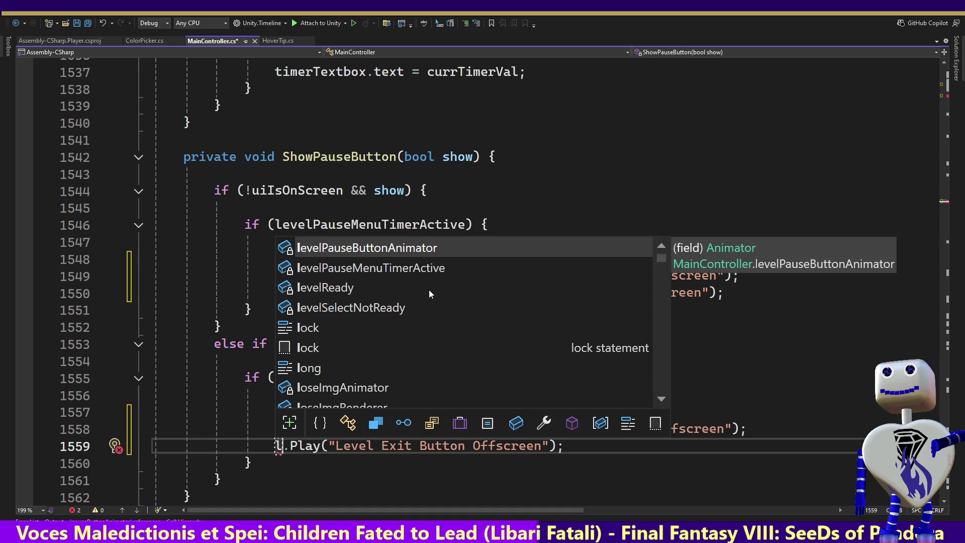
key(Escape)
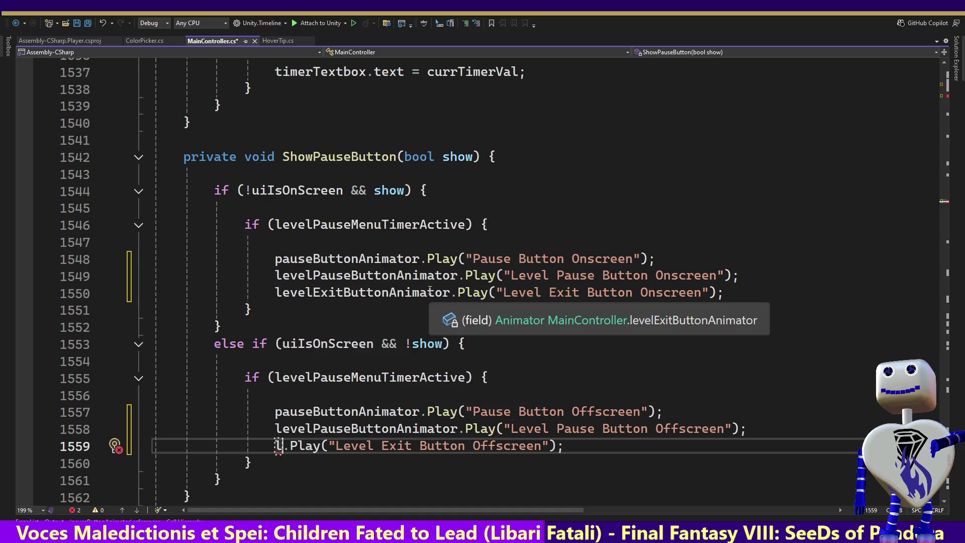
key(BackSpace)
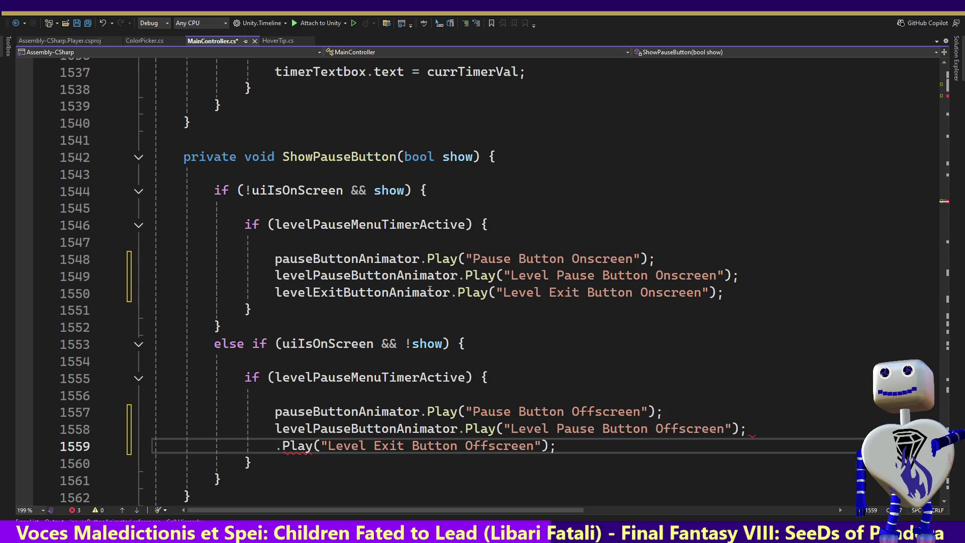
text(l)
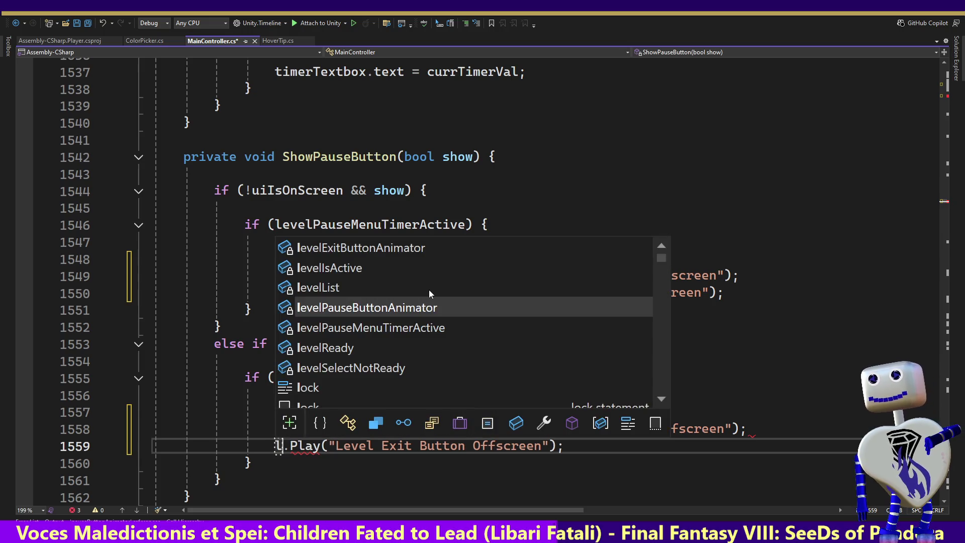
key(Up)
key(Up)
key(Up)
key(Tab)
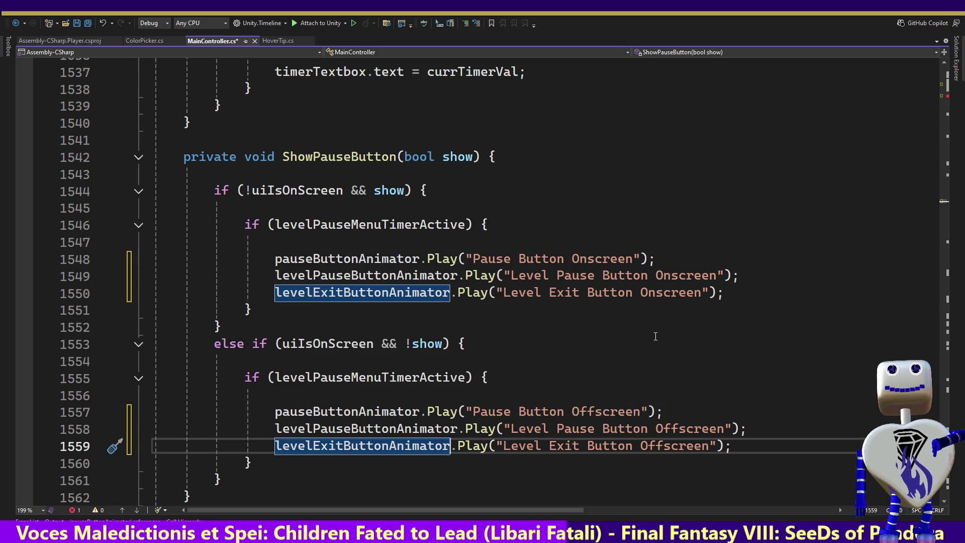
click(372, 414)
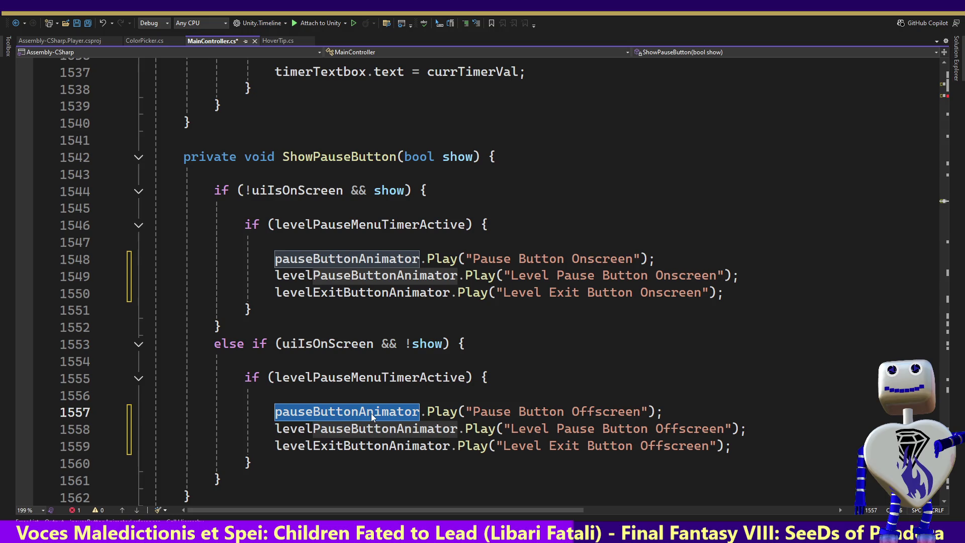
Step: Find all references to pauseButtonAnimator and delete its field declaration with its comment
right_click(372, 417)
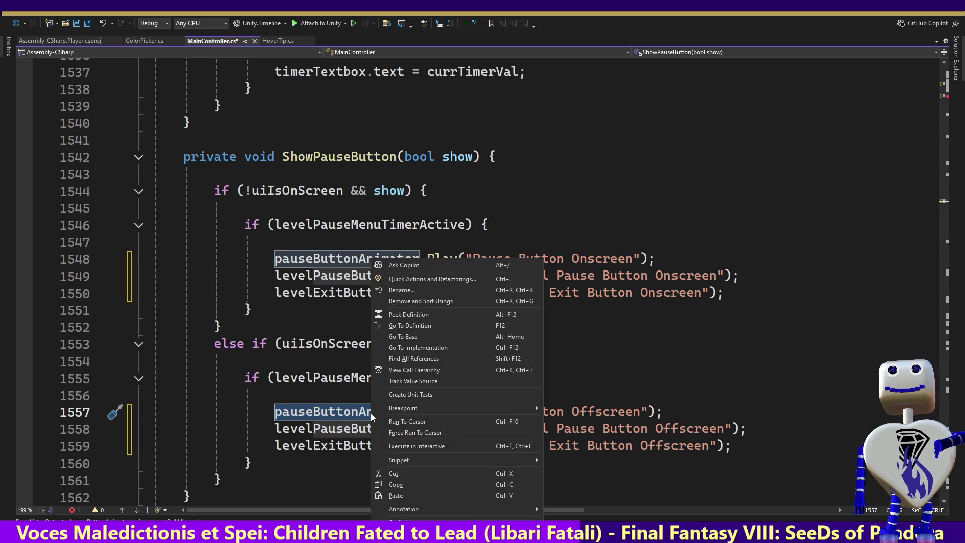
click(417, 359)
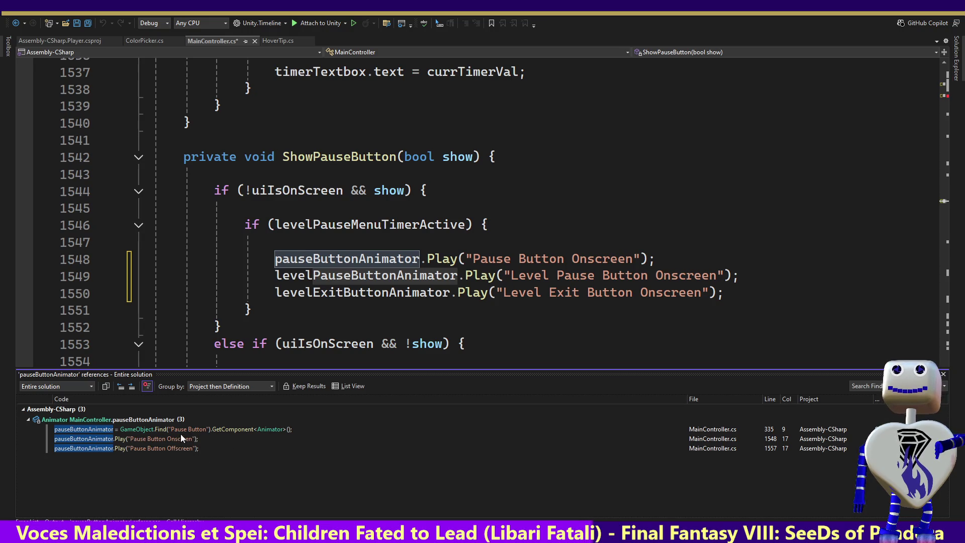
click(100, 419)
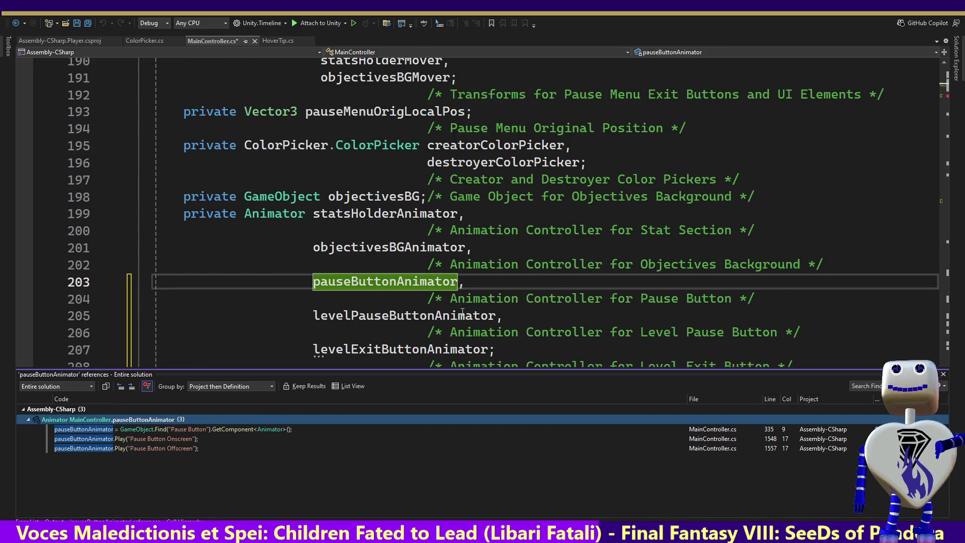
click(785, 299)
mouse_move(785, 298)
mouse_down()
mouse_move(503, 289)
mouse_move(833, 271)
mouse_up()
key(Delete)
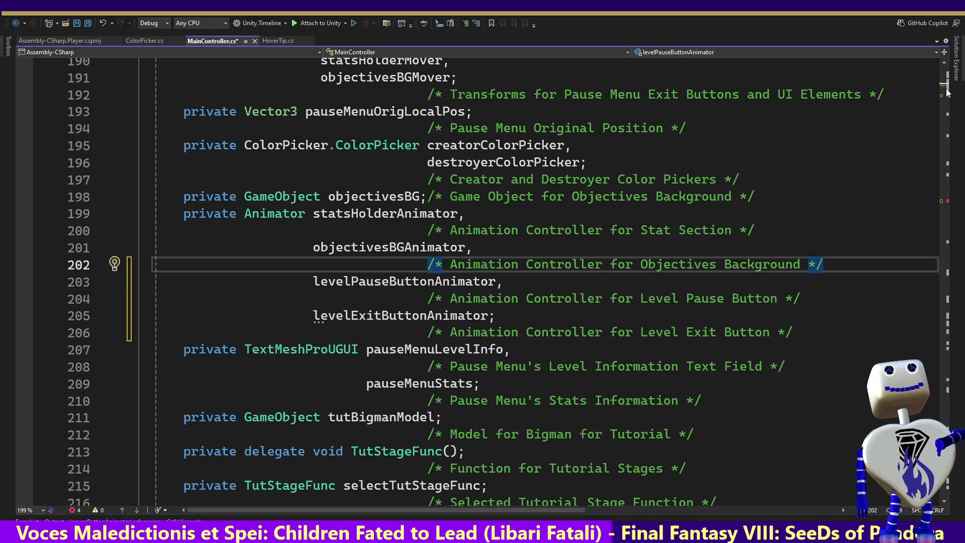
Step: Delete the pauseButtonAnimator assignment in Start() and fix levelExistButtonAnimator's spelling on line 337
drag(948, 93, 945, 98)
click(807, 218)
key(shift+Up)
key(Delete)
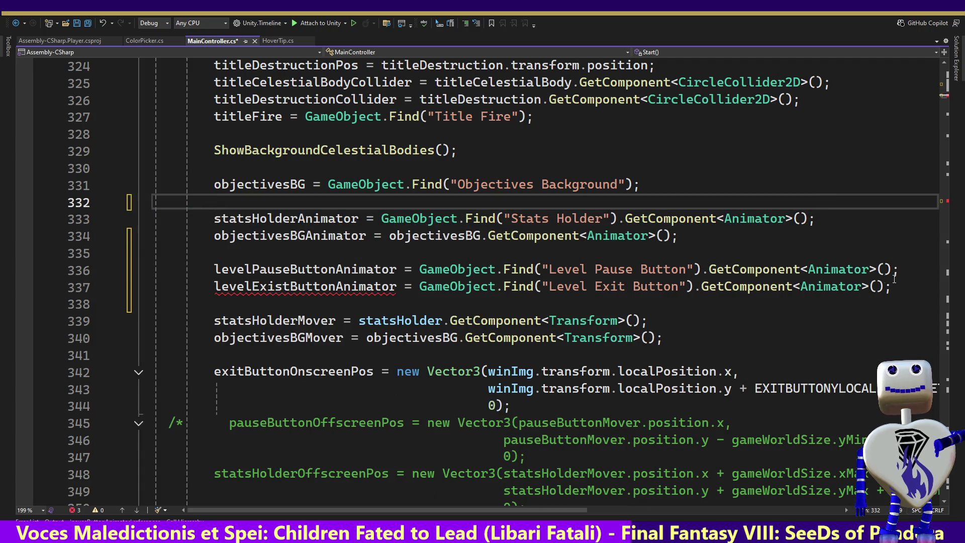
click(283, 287)
key(BackSpace)
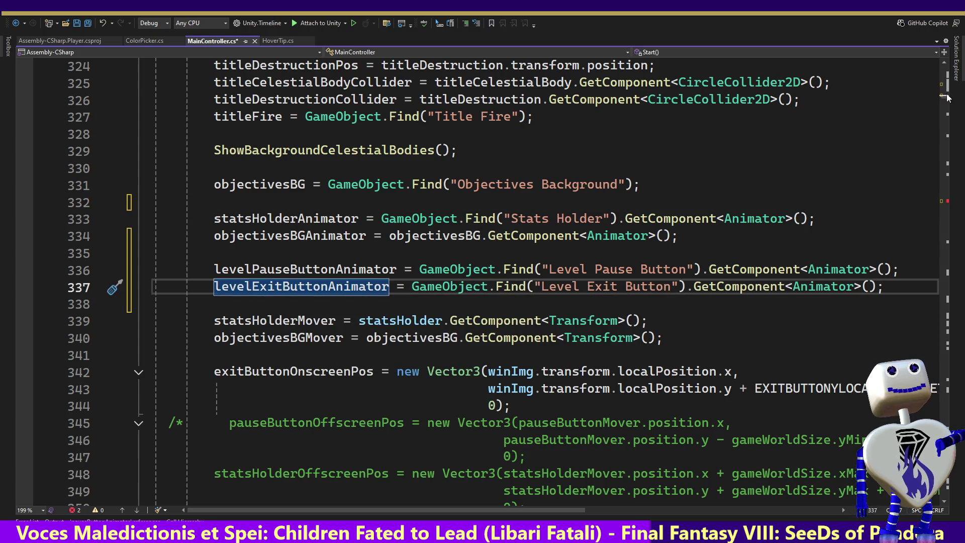
scroll(949, 118, up, 9)
mouse_move(946, 99)
mouse_down()
mouse_move(950, 216)
mouse_move(951, 207)
mouse_up()
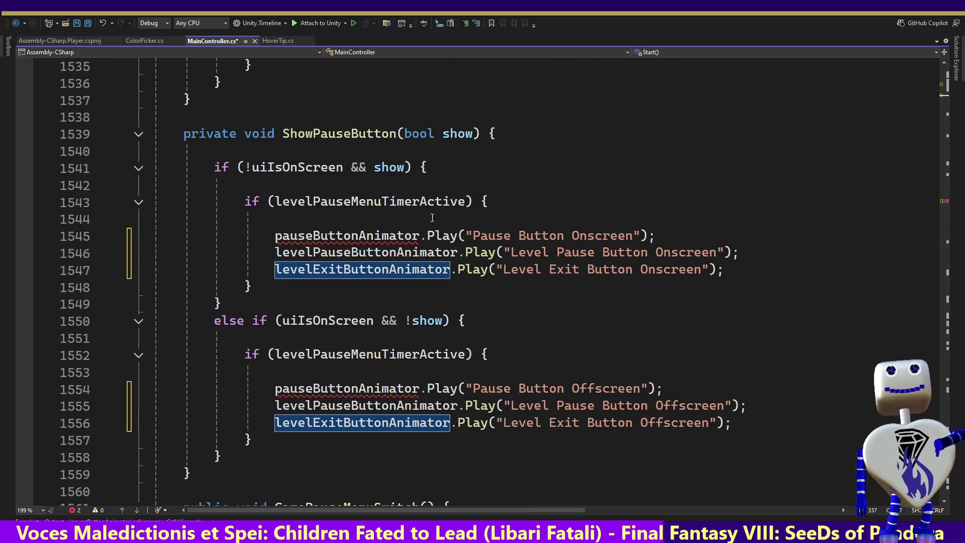
click(656, 236)
Step: Delete the Pause Button Onscreen and Offscreen pauseButtonAnimator.Play lines and save MainController.cs
key(shift+Up)
key(BackSpace)
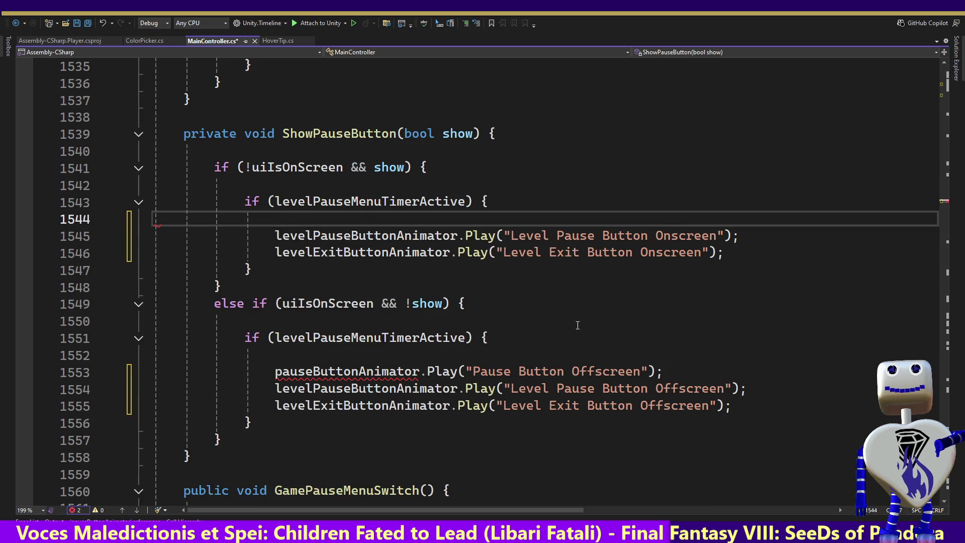
click(669, 371)
key(shift+Up)
key(BackSpace)
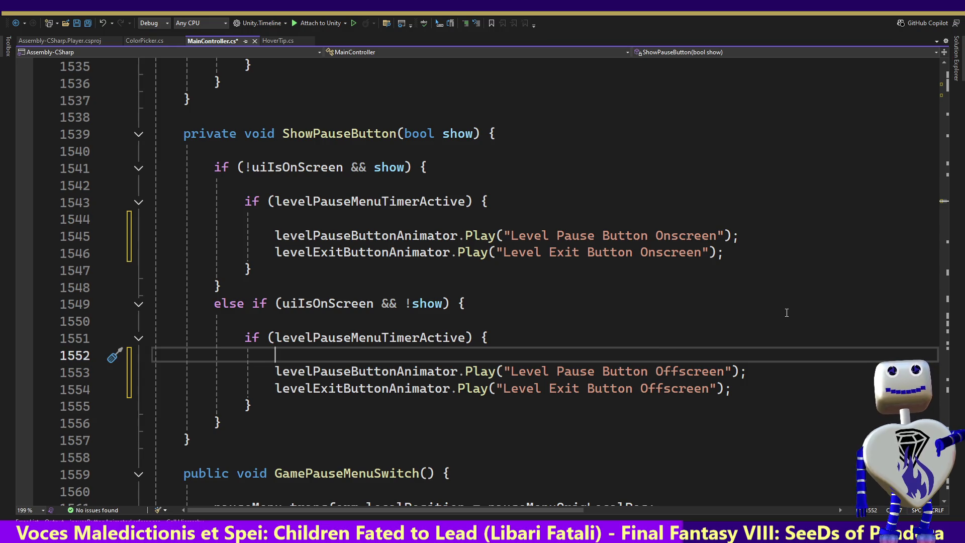
key(ctrl+s)
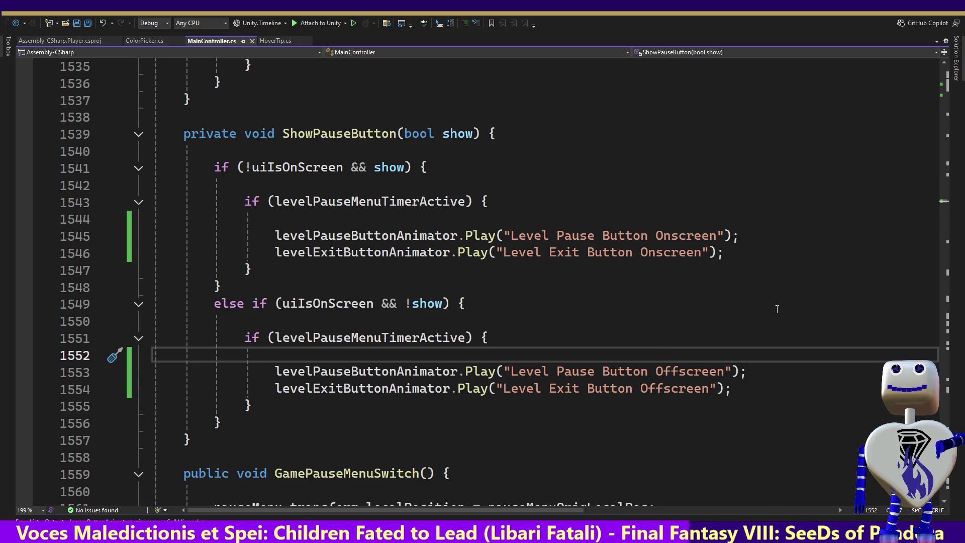
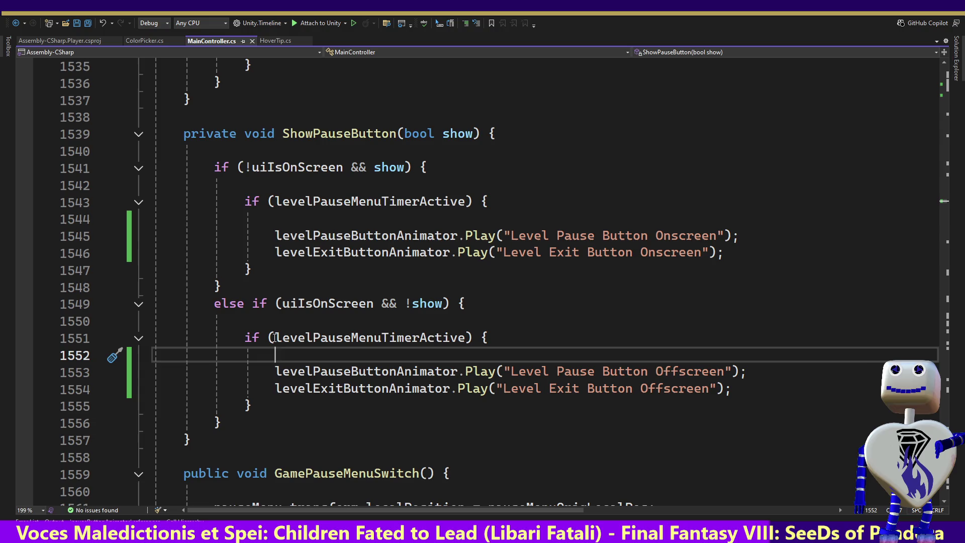
Step: Fold the timer check into the ShowPauseButton else-if condition, unindent both offscreen Play lines, and save
drag(274, 338, 451, 303)
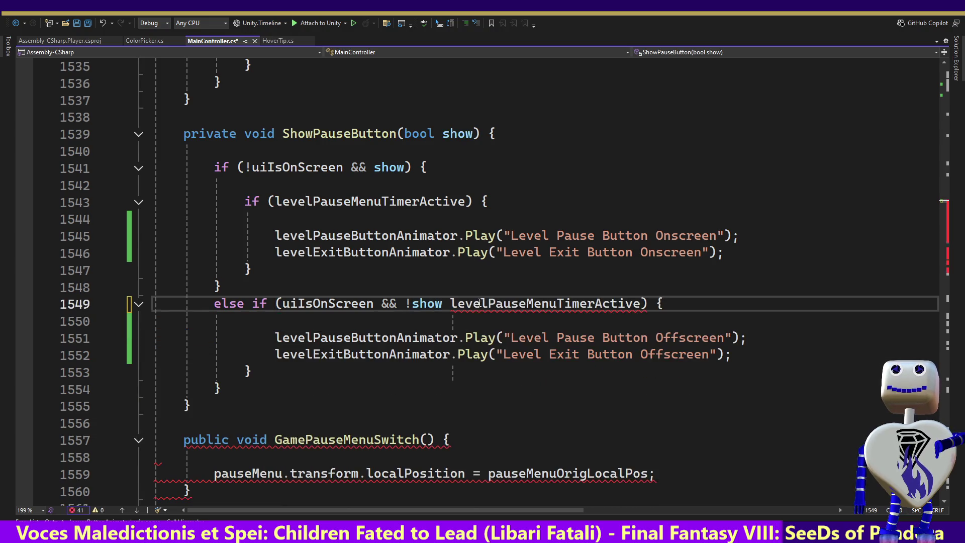
text(&&)
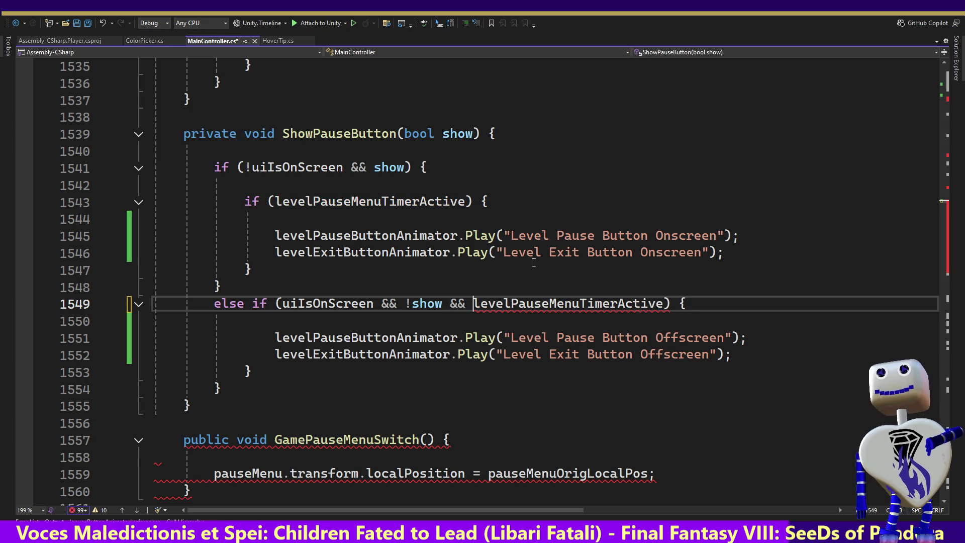
mouse_move(252, 372)
mouse_down()
mouse_move(828, 339)
mouse_move(755, 356)
mouse_up()
text(=)
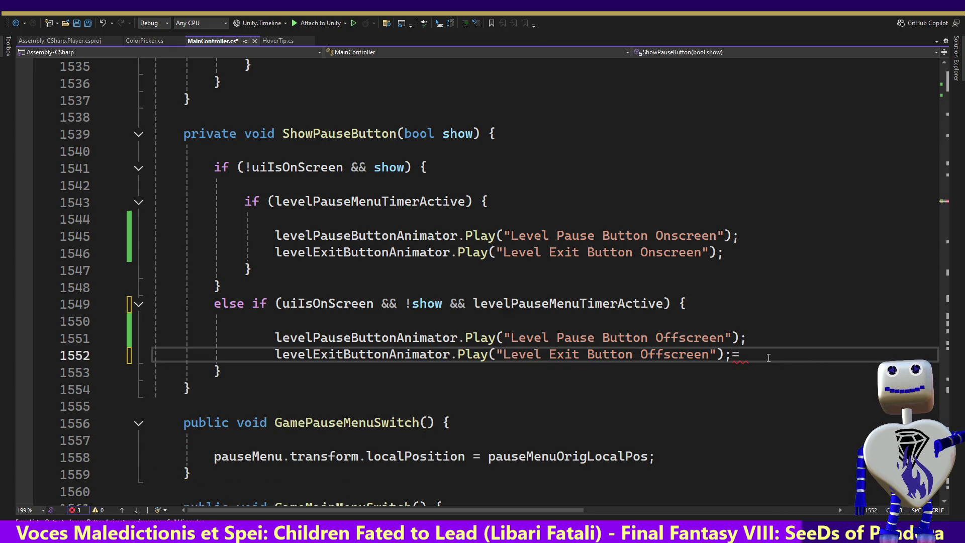
text(=)
mouse_move(764, 356)
mouse_down()
mouse_move(420, 355)
mouse_move(113, 339)
mouse_up()
key(shift+Tab)
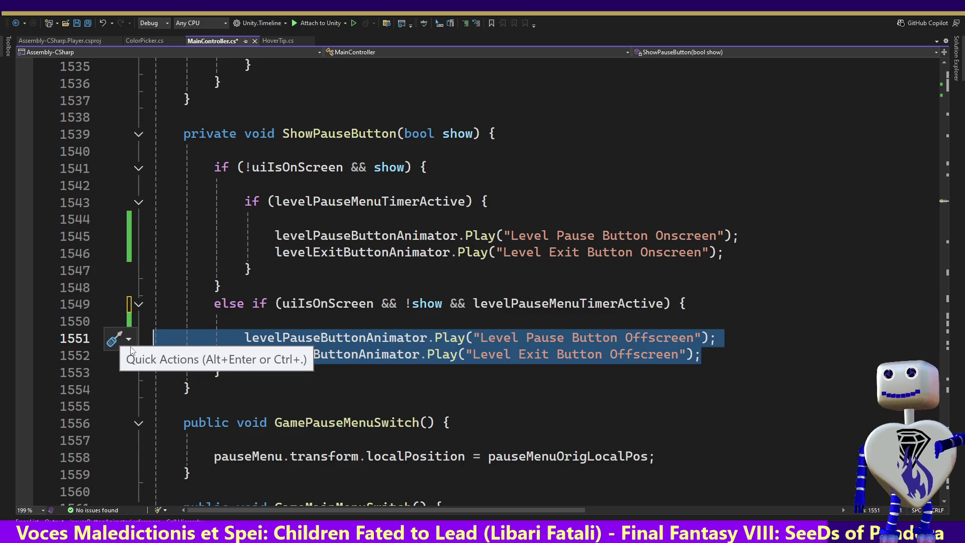
key(ctrl+s)
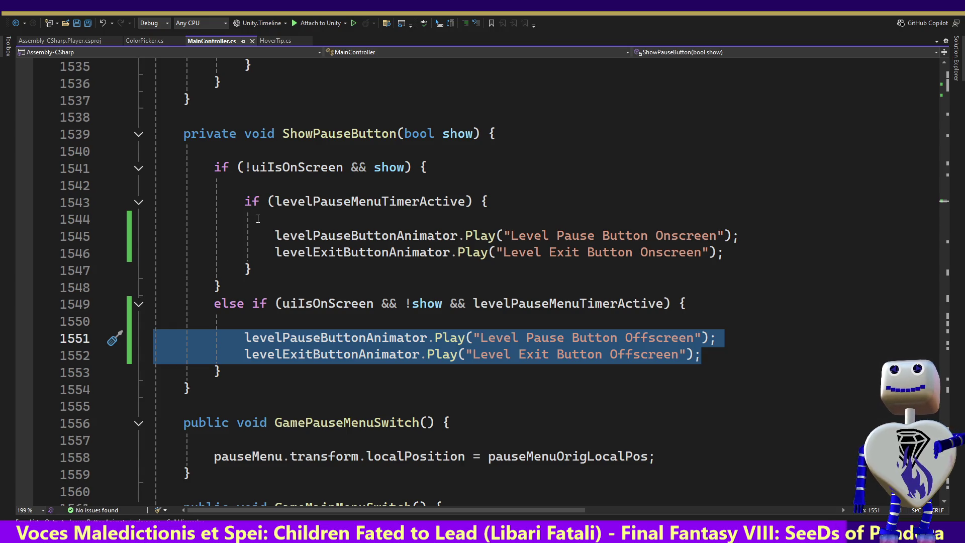
key(alt+Tab)
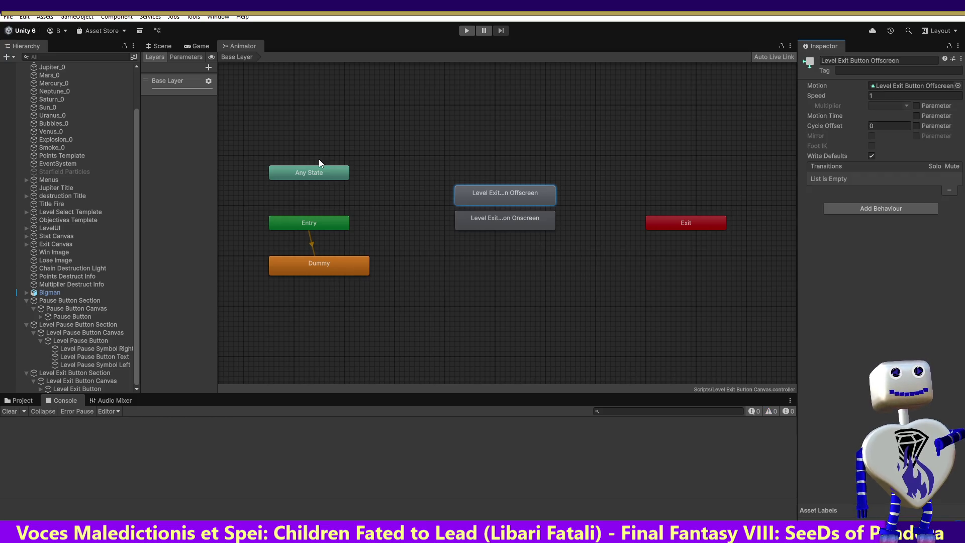
Step: Play-test into the Skill Challenge level, which raises a missing Animator error for Level Pause Button
click(471, 32)
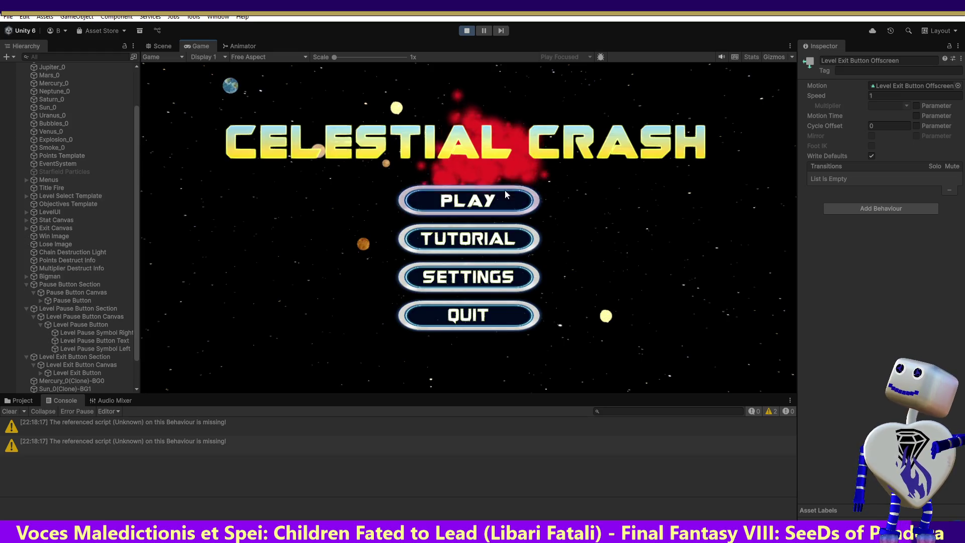
click(476, 203)
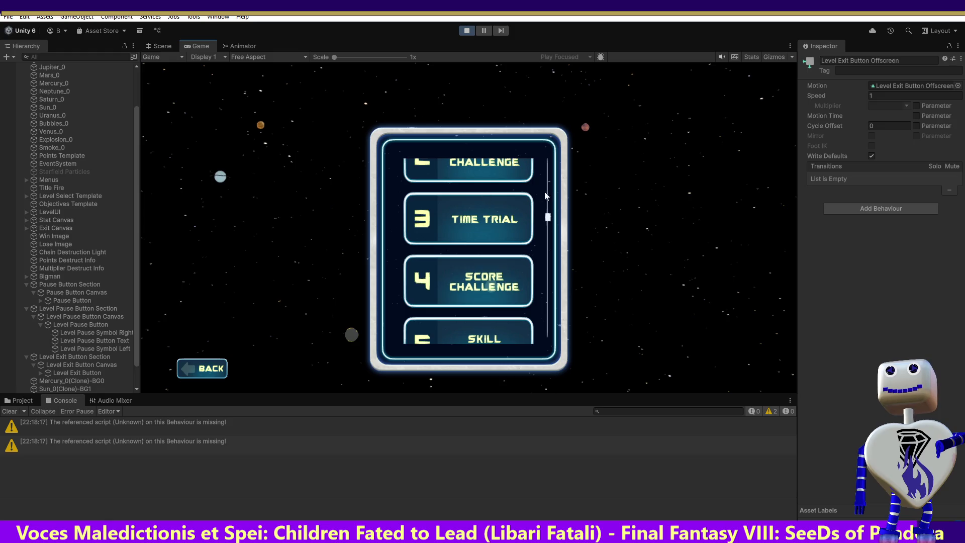
scroll(550, 215, down, 3)
scroll(550, 215, up, 5)
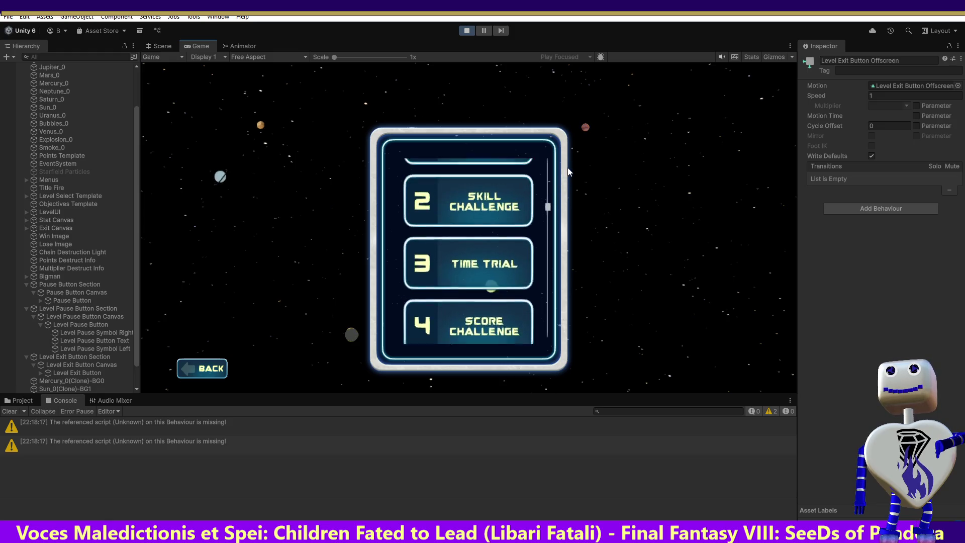
click(485, 277)
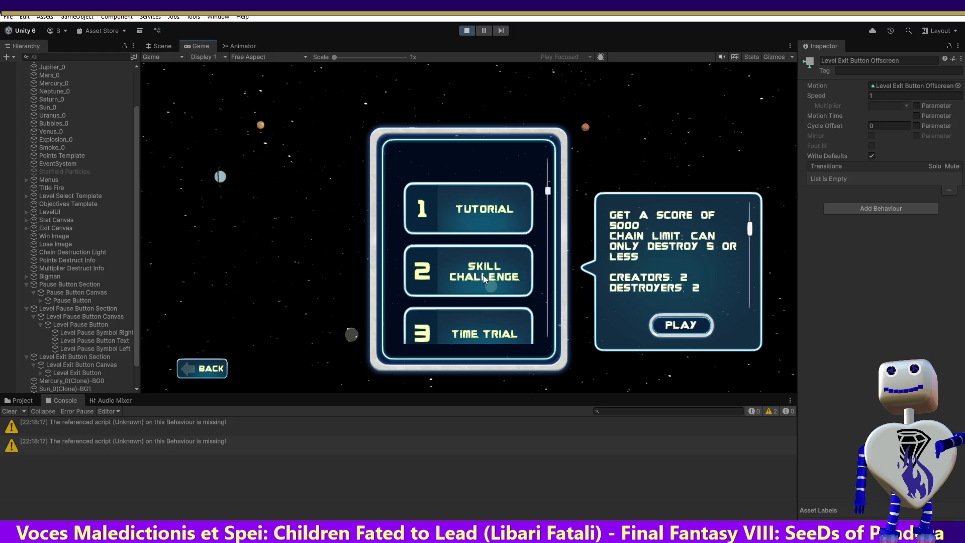
click(675, 332)
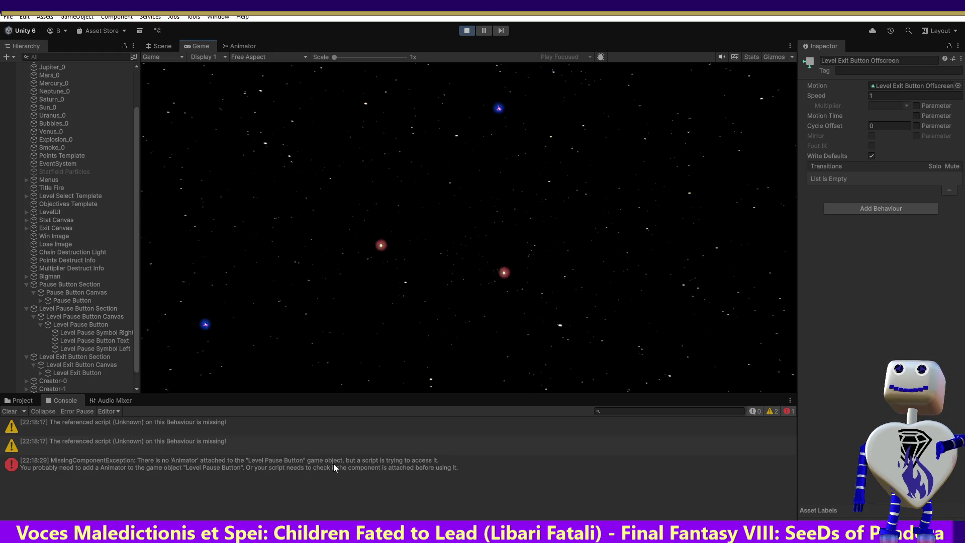
Step: Inspect the Level Exit Button Section, Canvas and Button objects, then stop play mode
click(99, 358)
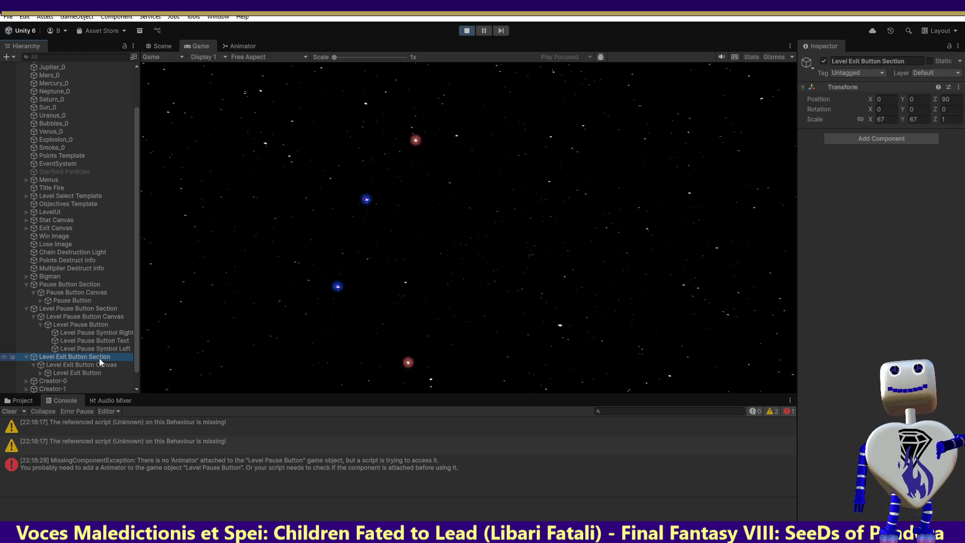
click(98, 366)
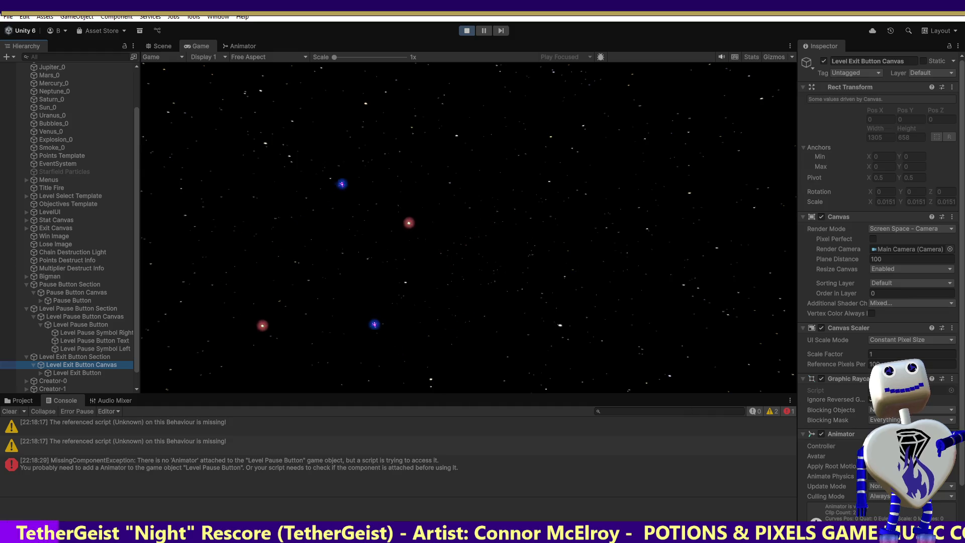
click(92, 374)
key(Up)
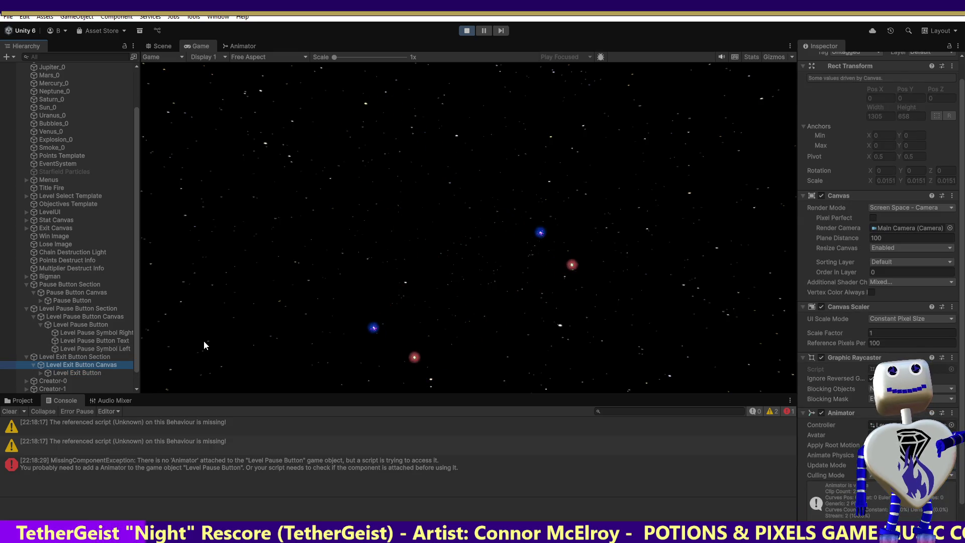
click(466, 30)
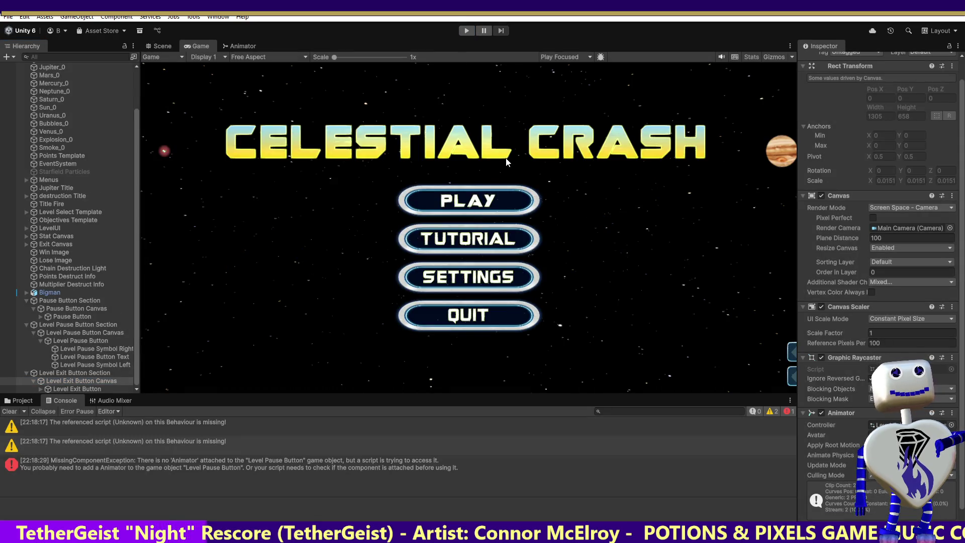
Step: Move the Animator from Level Exit Button Canvas onto the Level Exit Button object
click(953, 413)
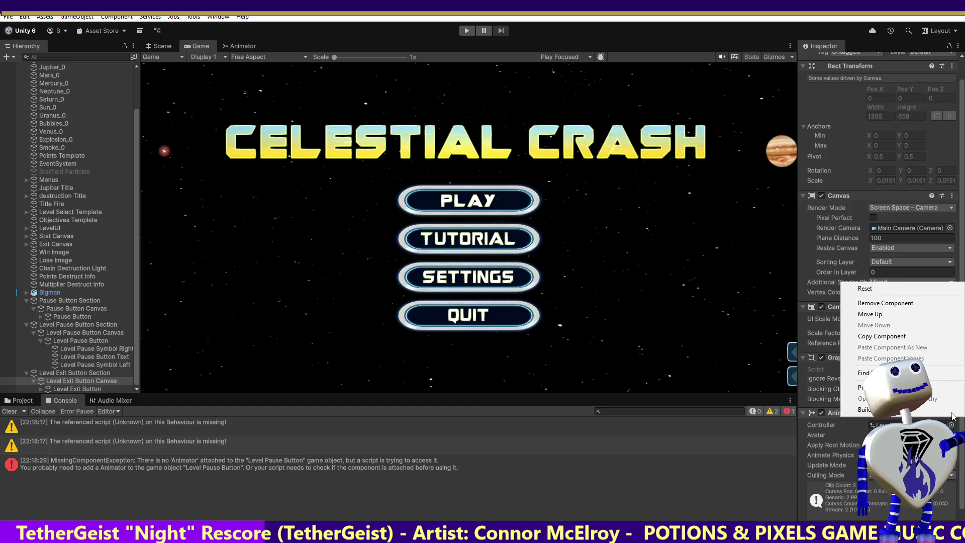
click(887, 336)
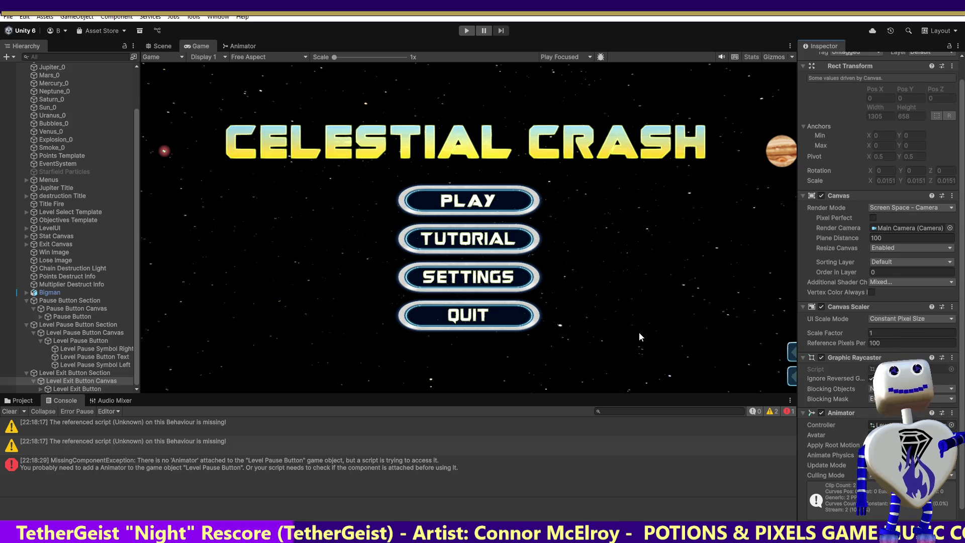
click(77, 389)
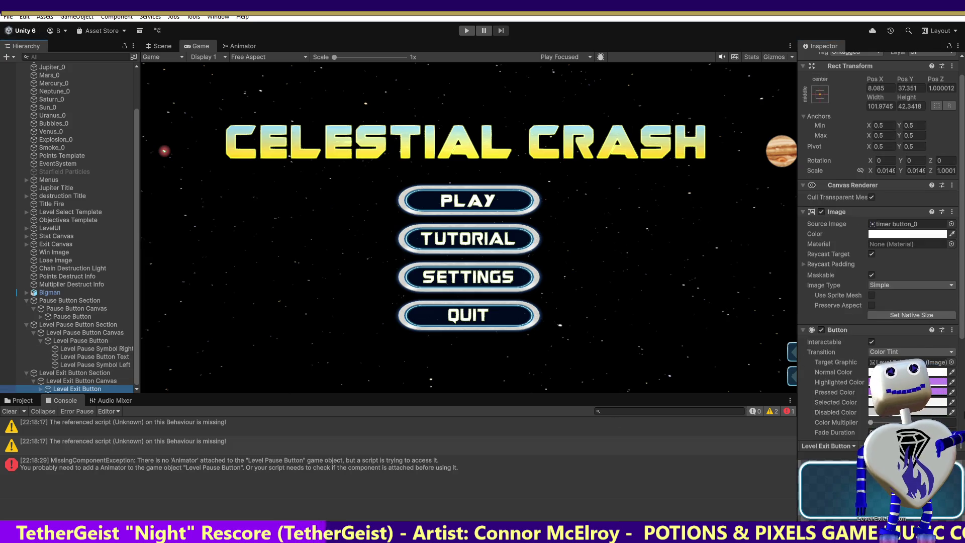
click(952, 331)
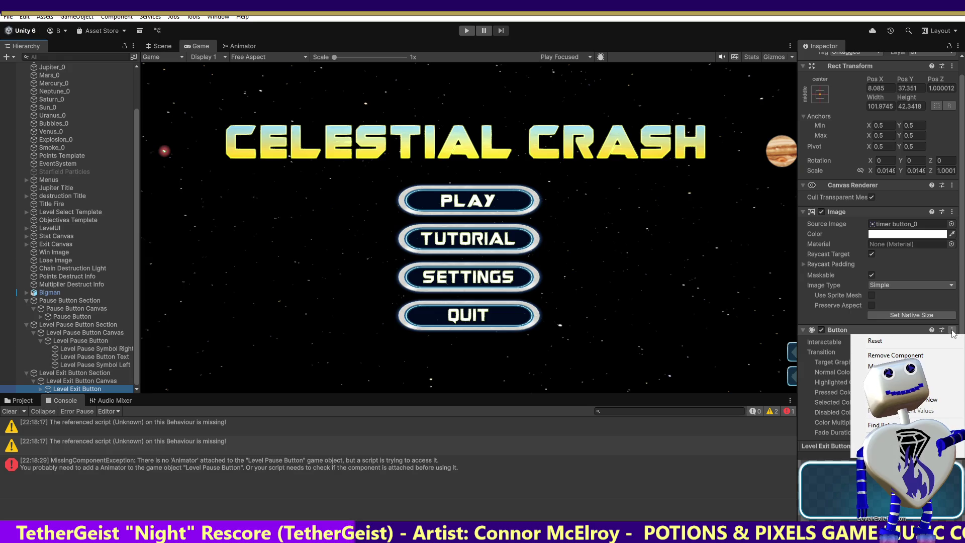
click(934, 401)
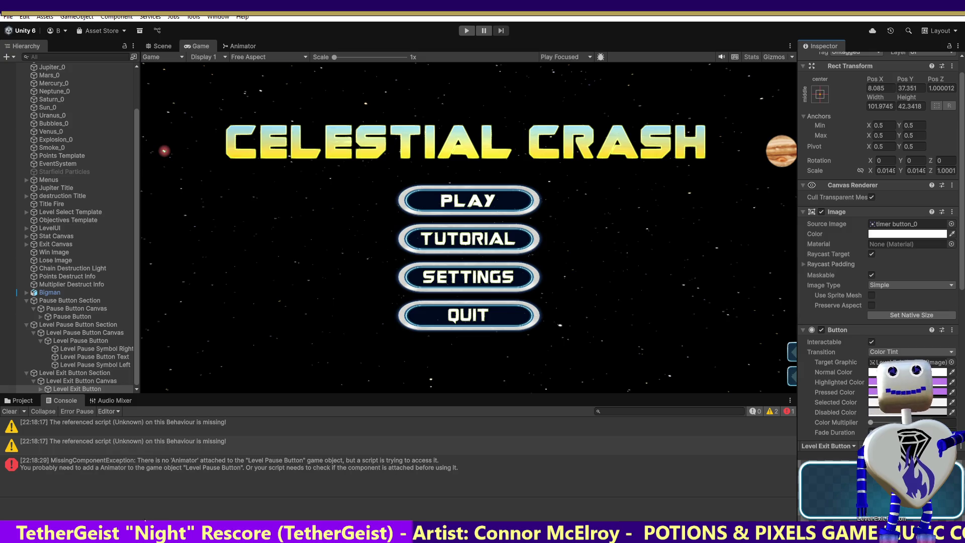
click(65, 381)
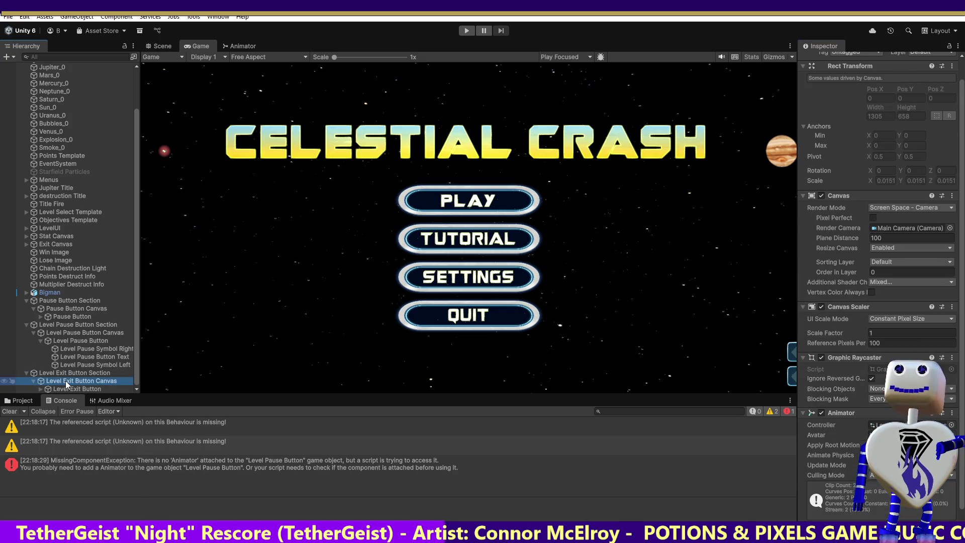
click(952, 413)
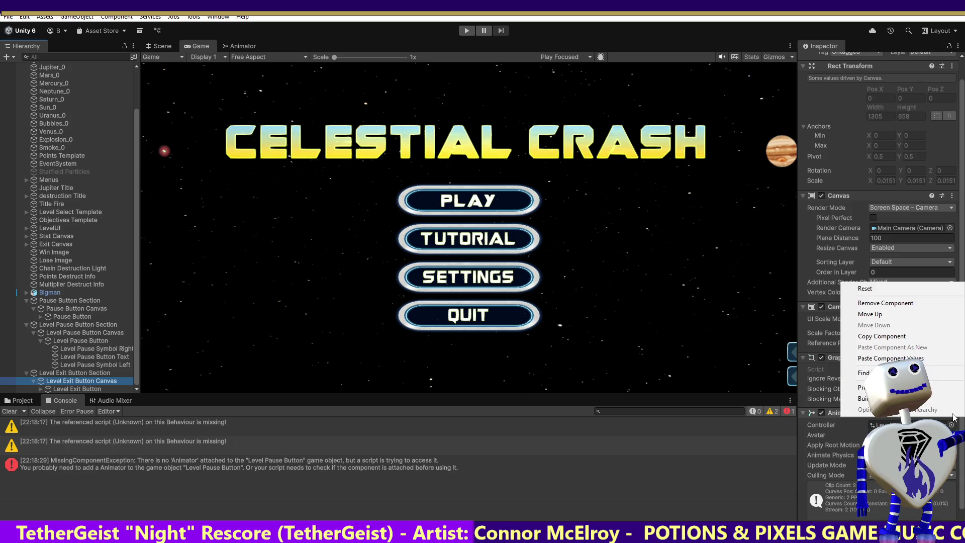
click(830, 301)
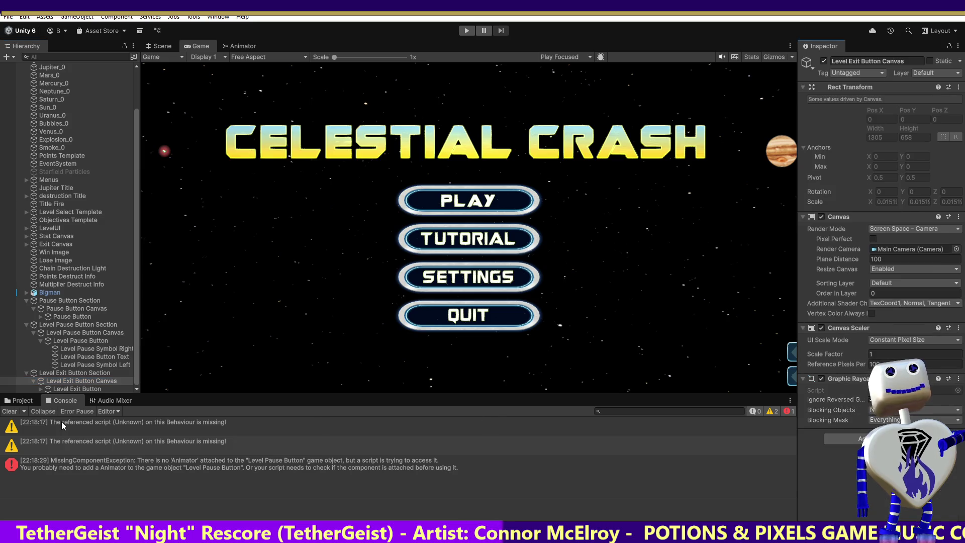
Step: Move the Animator from Level Pause Button Canvas onto Level Pause Button as a new component, then play
click(95, 333)
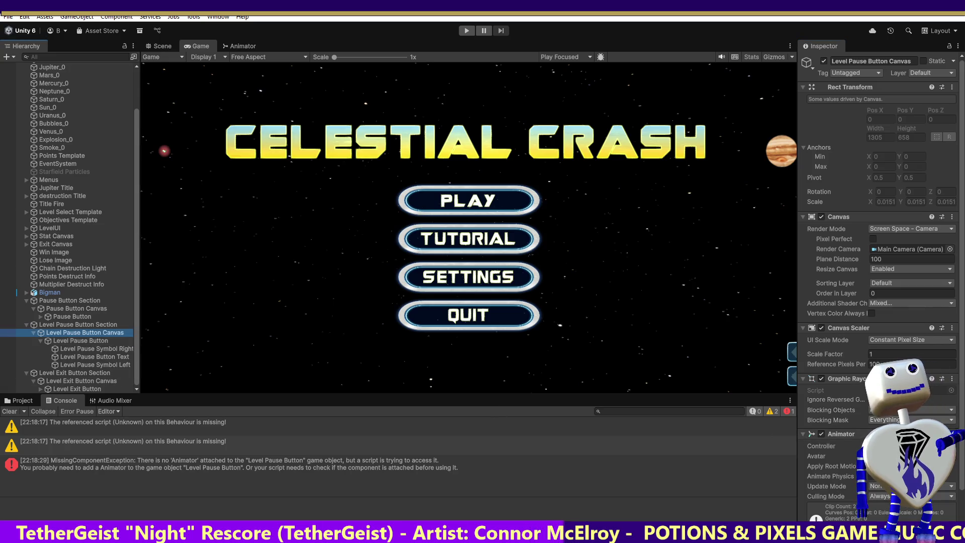
click(952, 434)
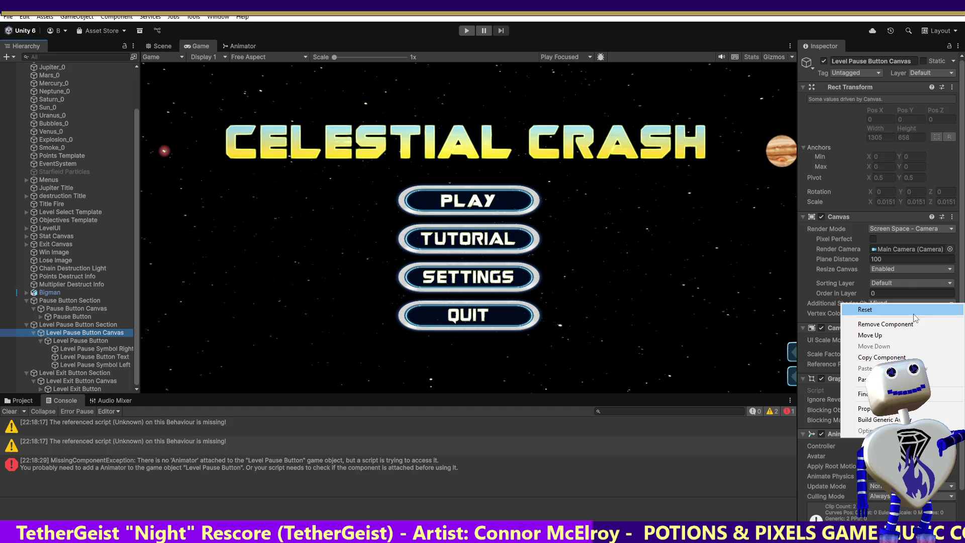
click(875, 358)
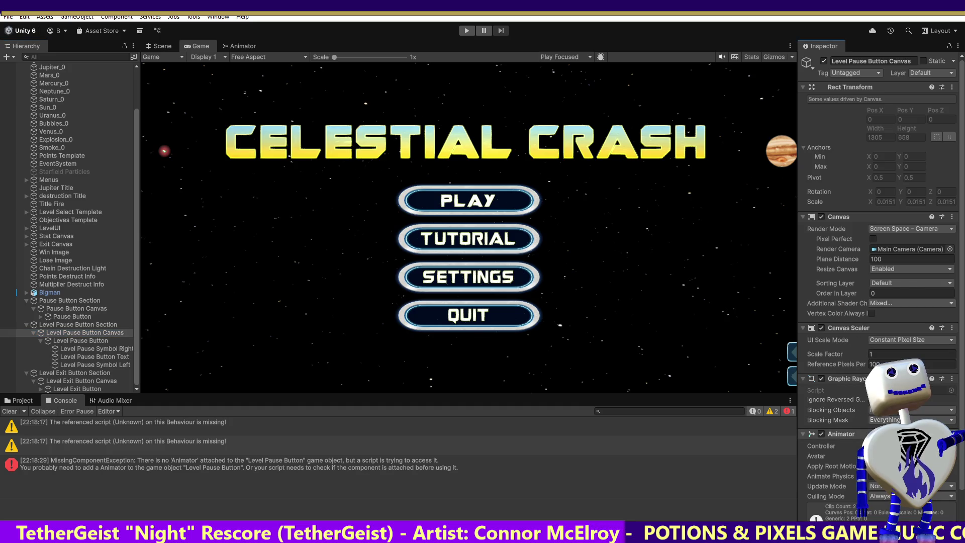
right_click(858, 434)
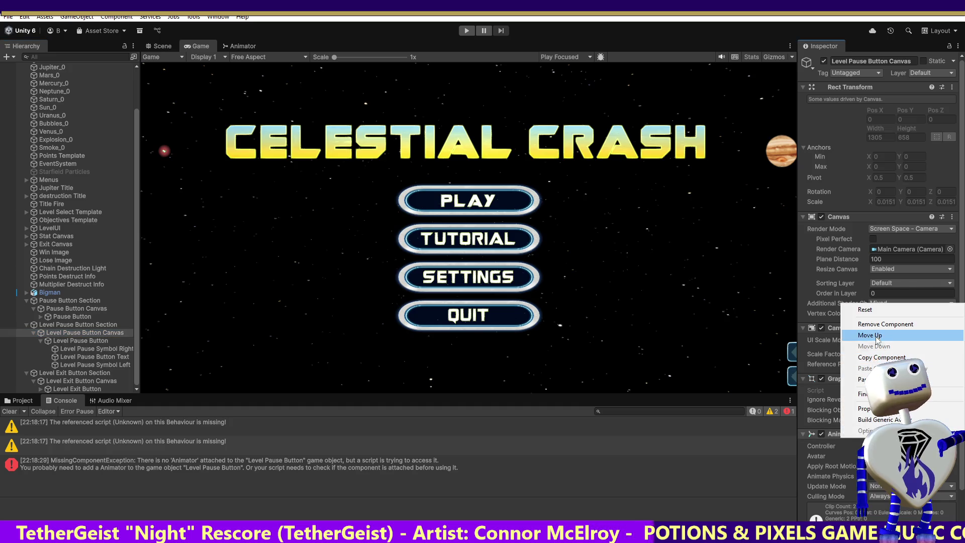
click(885, 324)
click(91, 341)
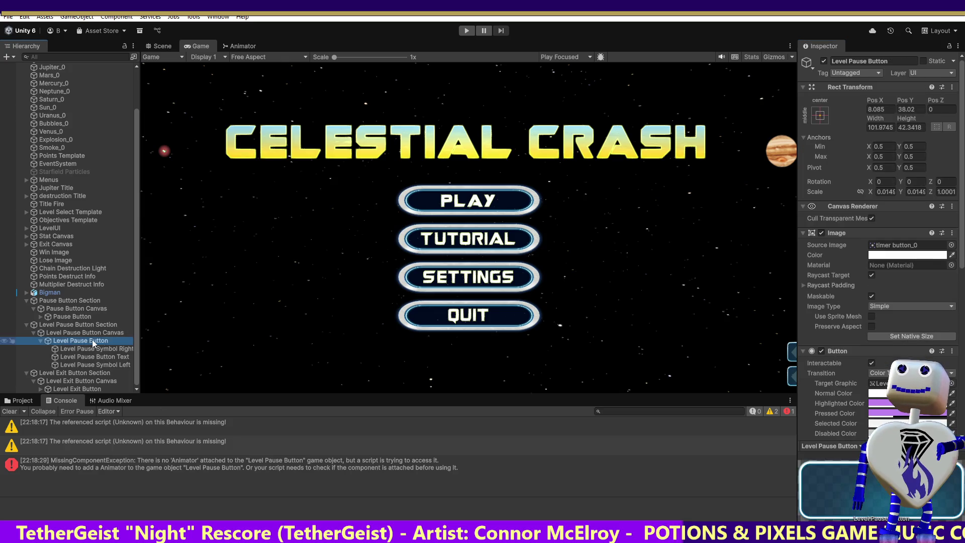
click(953, 351)
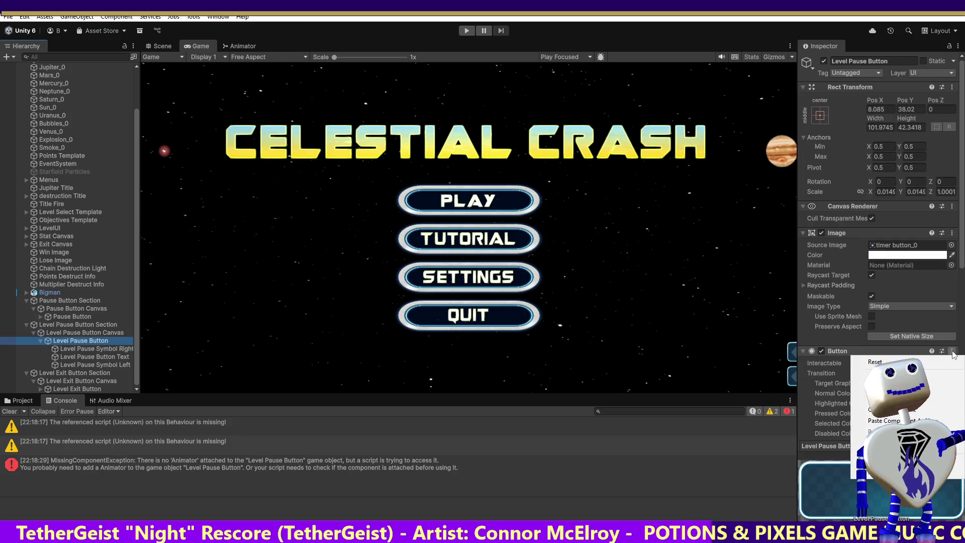
click(885, 420)
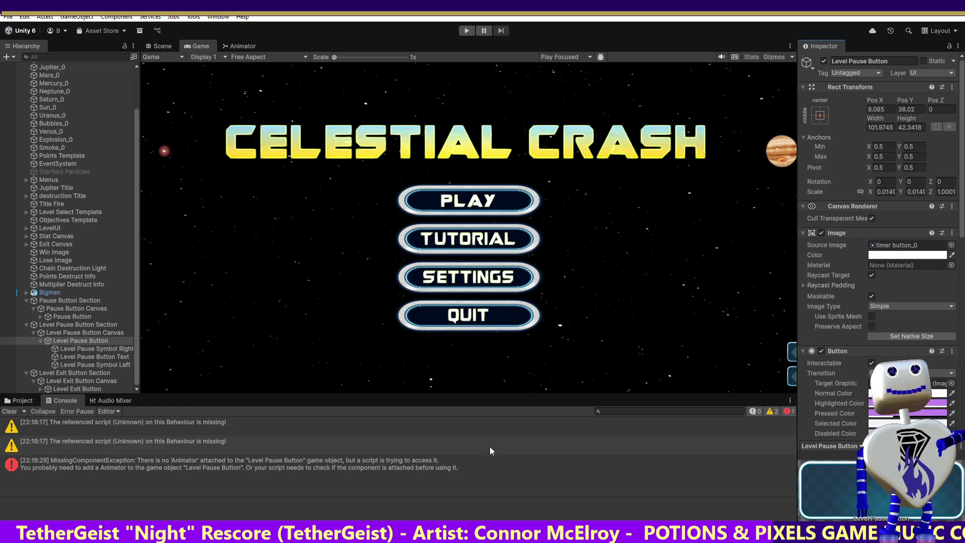
click(467, 31)
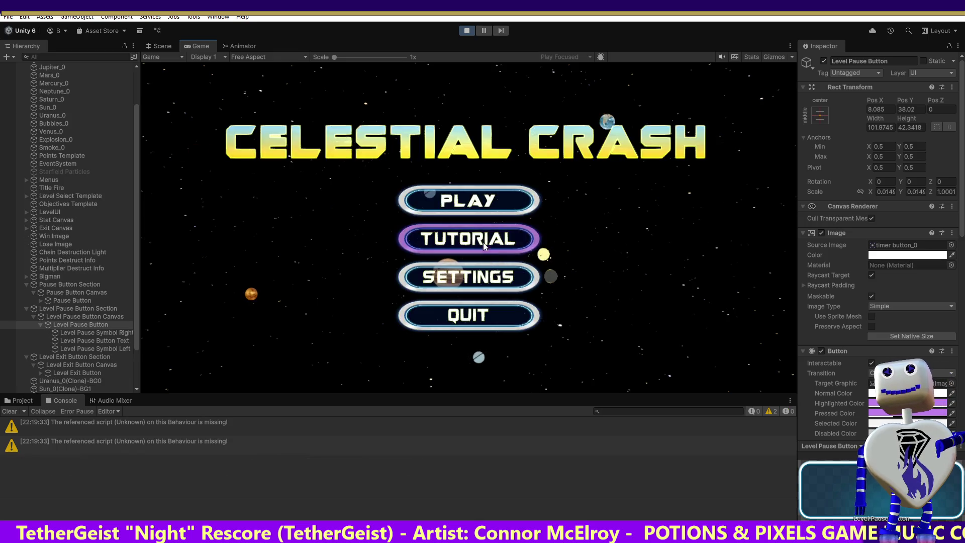
Step: Enter the Skill Challenge level from the title menu and check the console
click(483, 200)
mouse_move(548, 216)
mouse_down()
mouse_move(548, 302)
mouse_move(561, 166)
mouse_up()
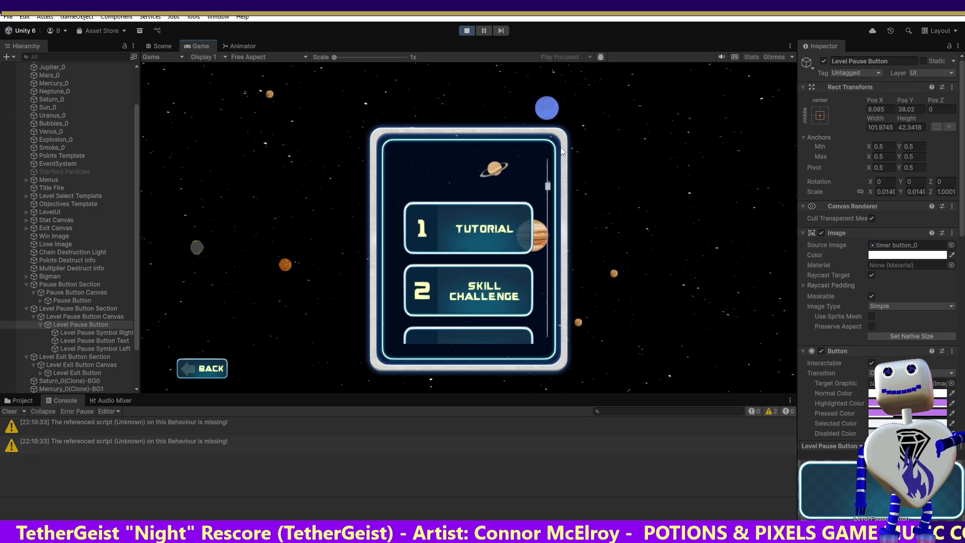
click(479, 273)
click(686, 343)
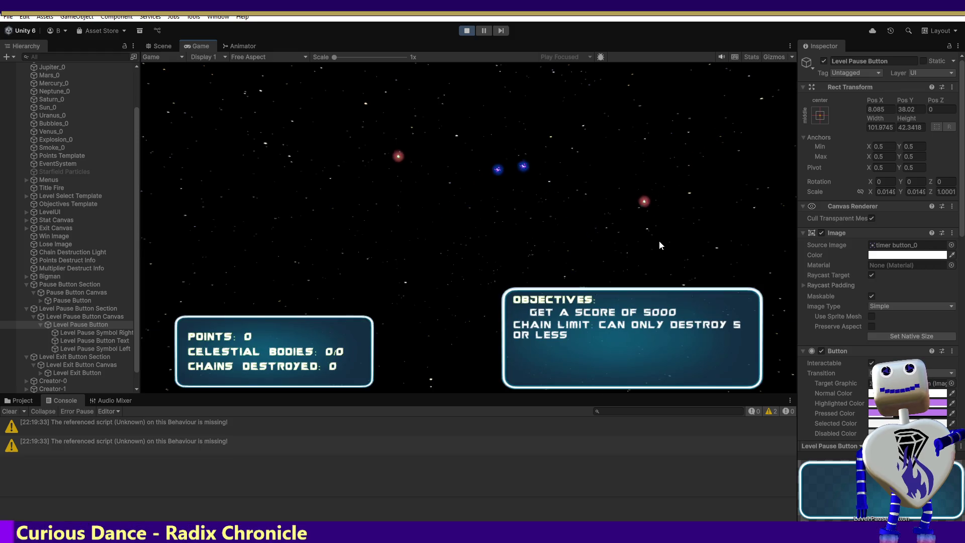
click(18, 400)
click(62, 401)
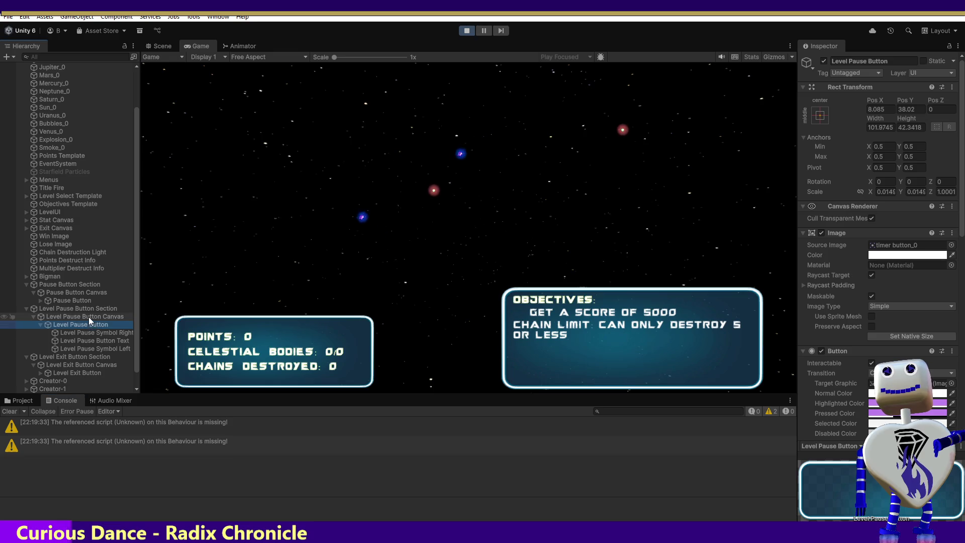
Step: Watch Level Pause Button's animator graph while replaying Skill Challenge, then frame the button in the scene
click(243, 46)
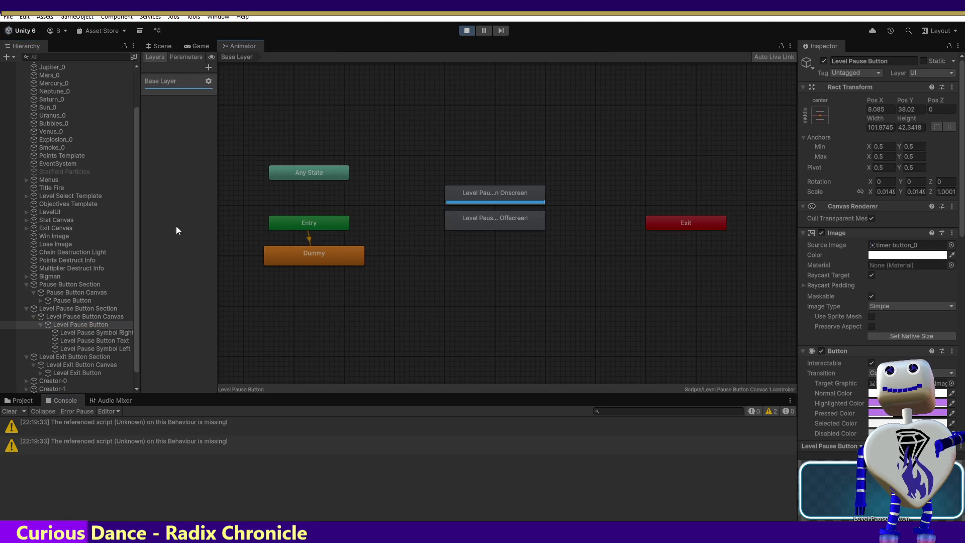
click(100, 328)
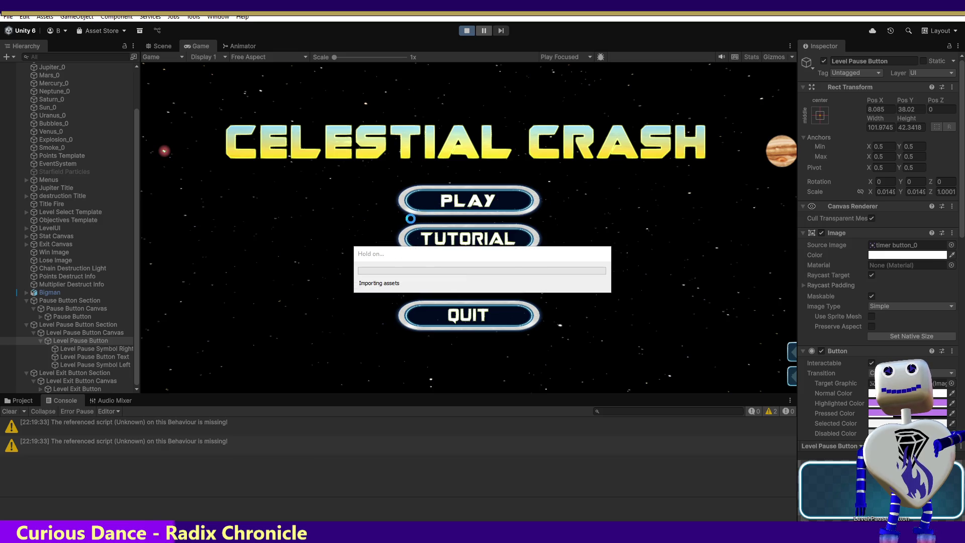
click(409, 218)
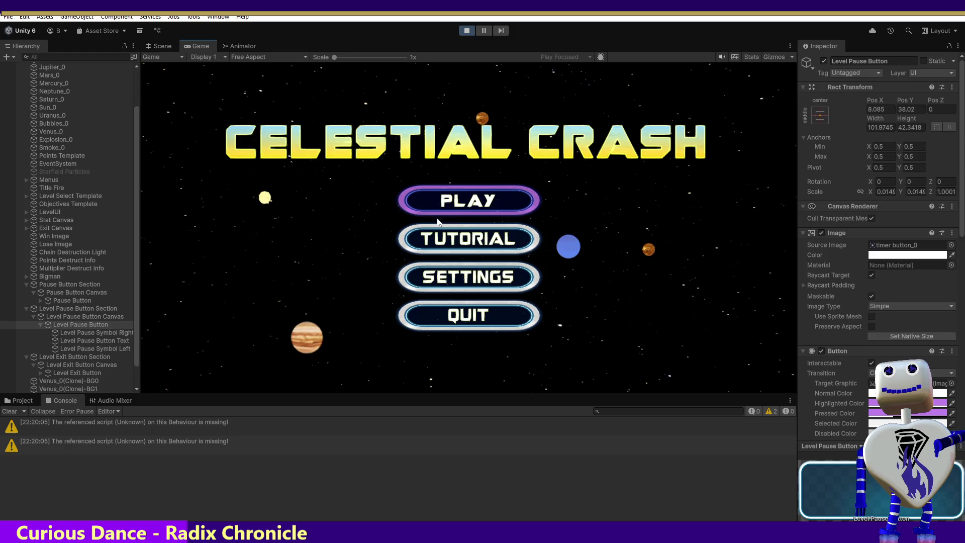
click(461, 203)
click(500, 164)
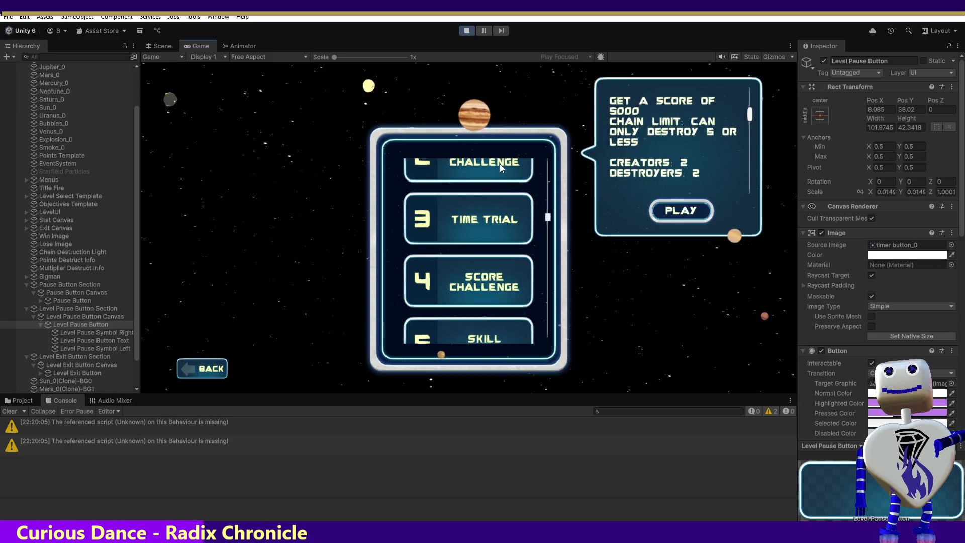
click(674, 205)
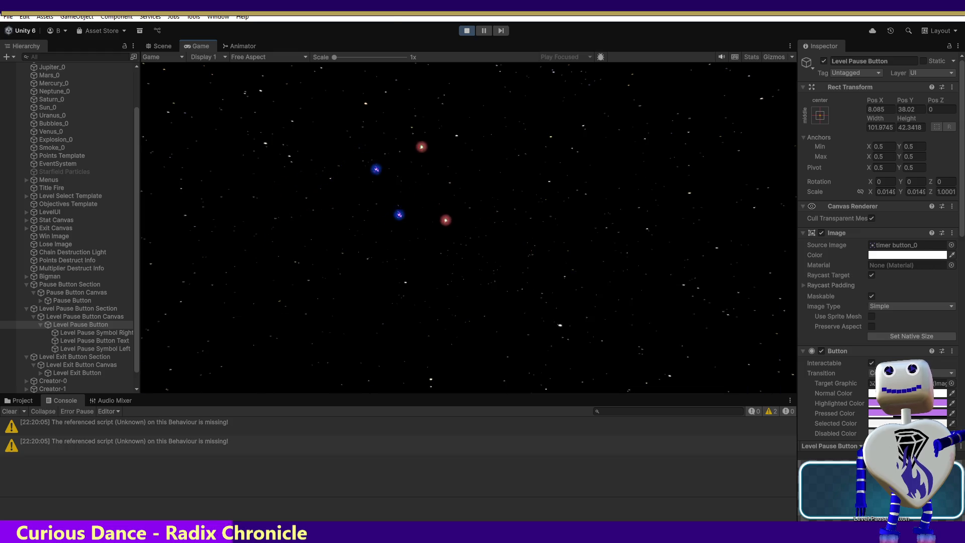
double_click(93, 324)
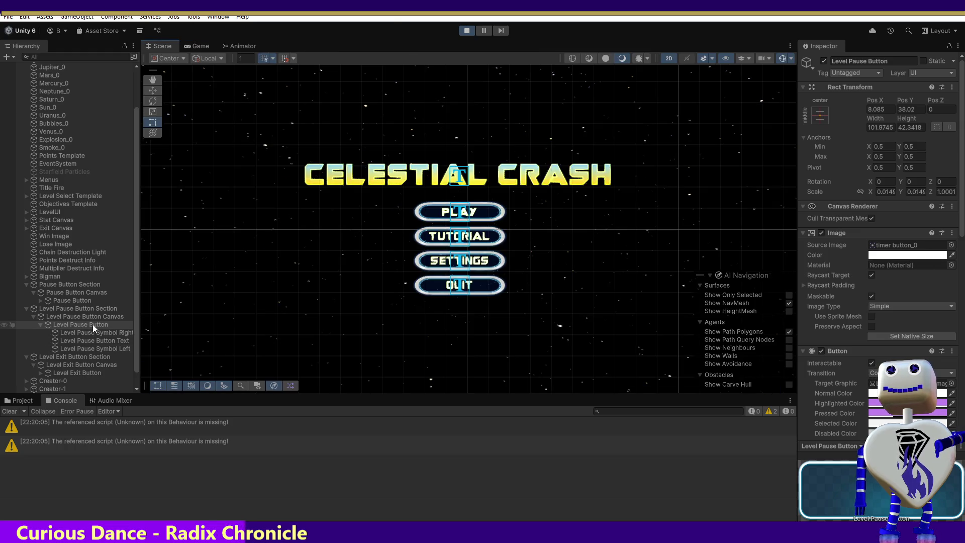
Step: Search the hierarchy, select Level Exit Button, and stop the play-test
key(ctrl+f)
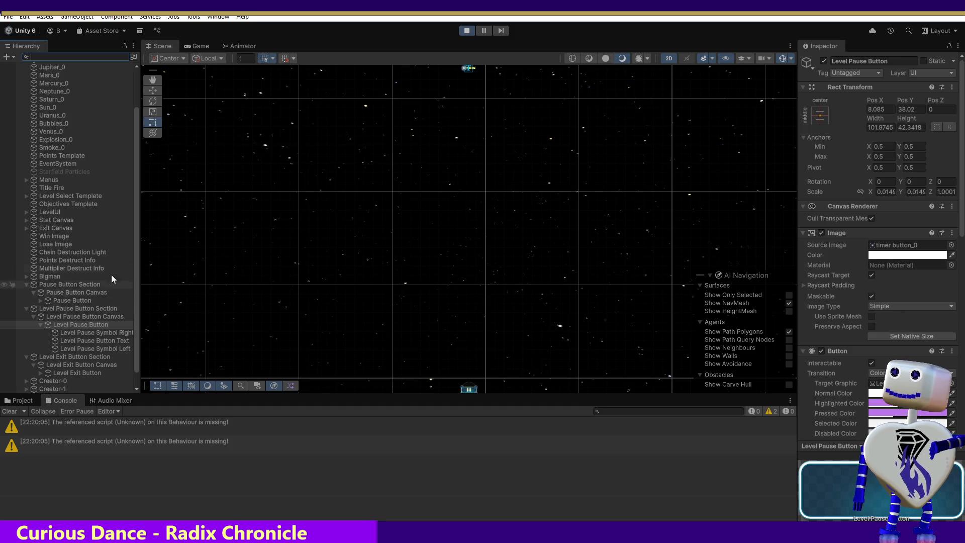
click(61, 367)
click(63, 372)
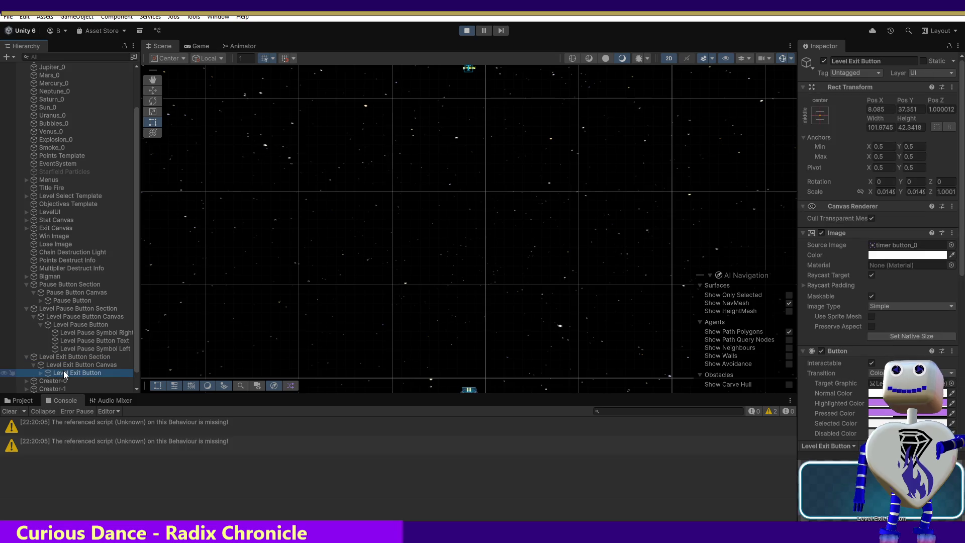
drag(963, 207, 963, 335)
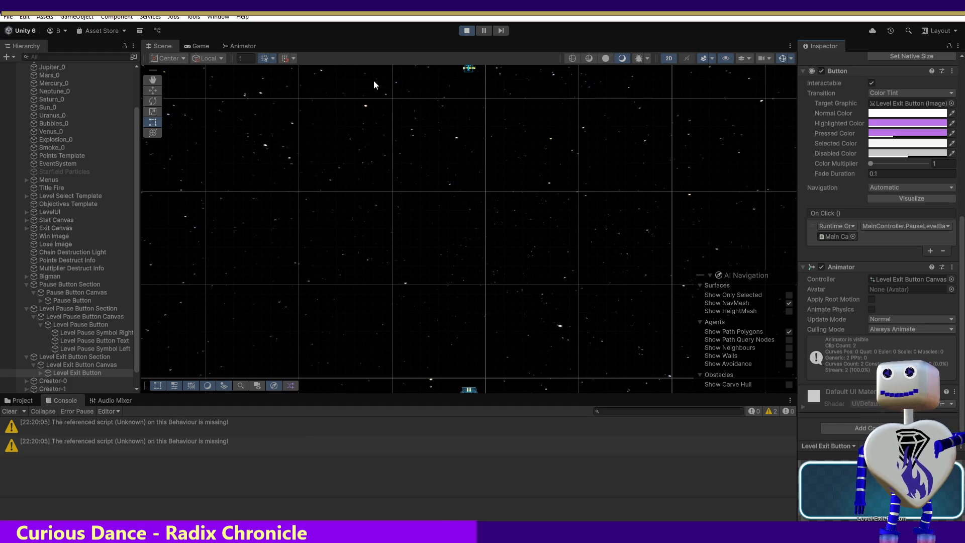
click(465, 31)
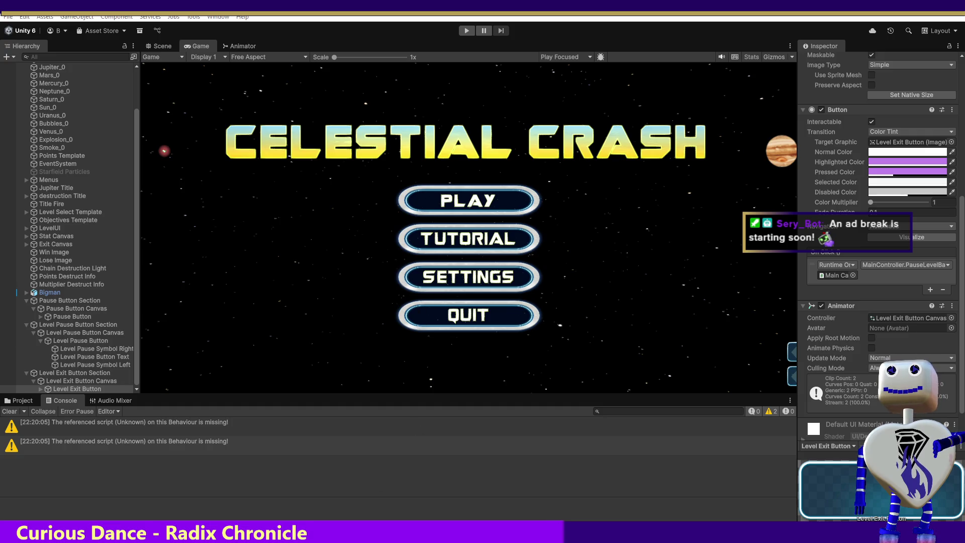
Step: Check the anchored-position keyframes at frames 5 and 0 of Level Exit Button Offscreen in the Animation window
key(ctrl+6)
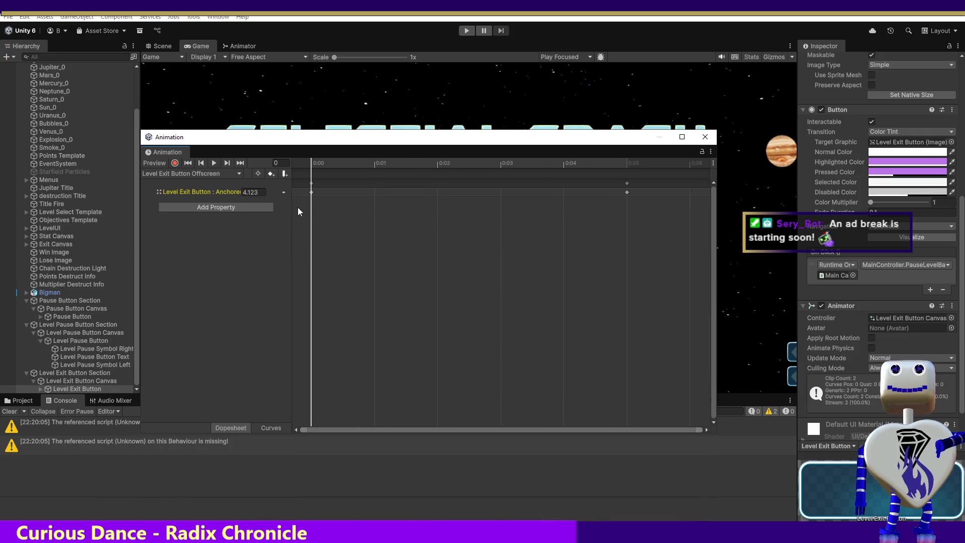
click(622, 161)
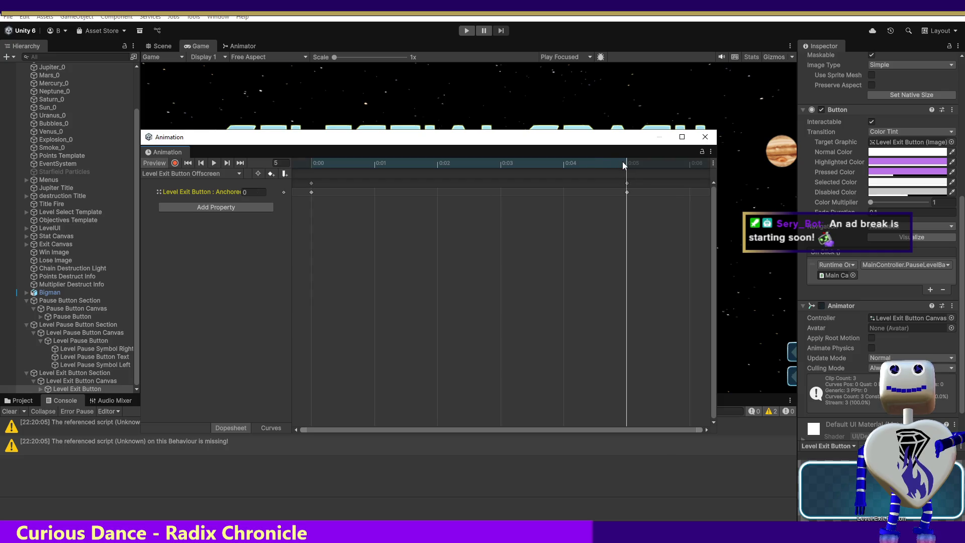
click(254, 192)
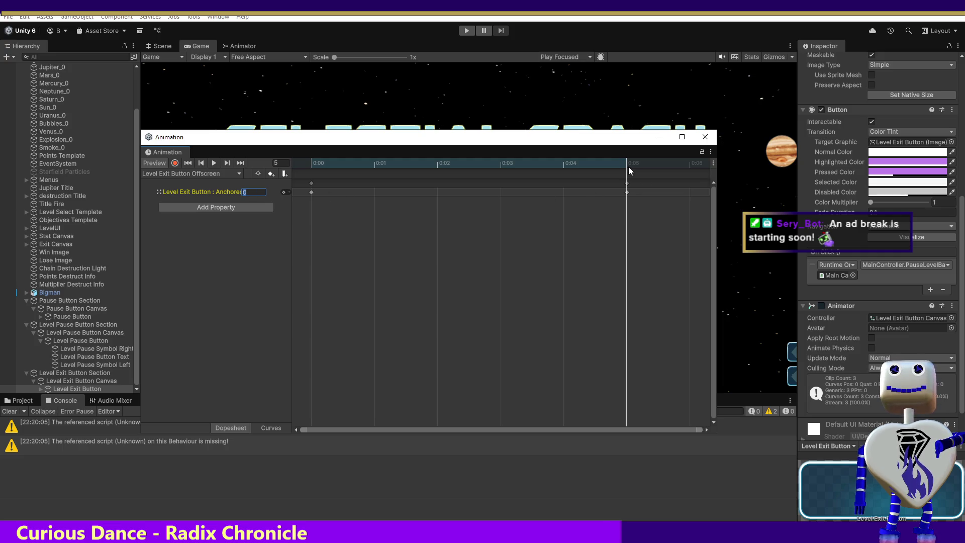
click(312, 164)
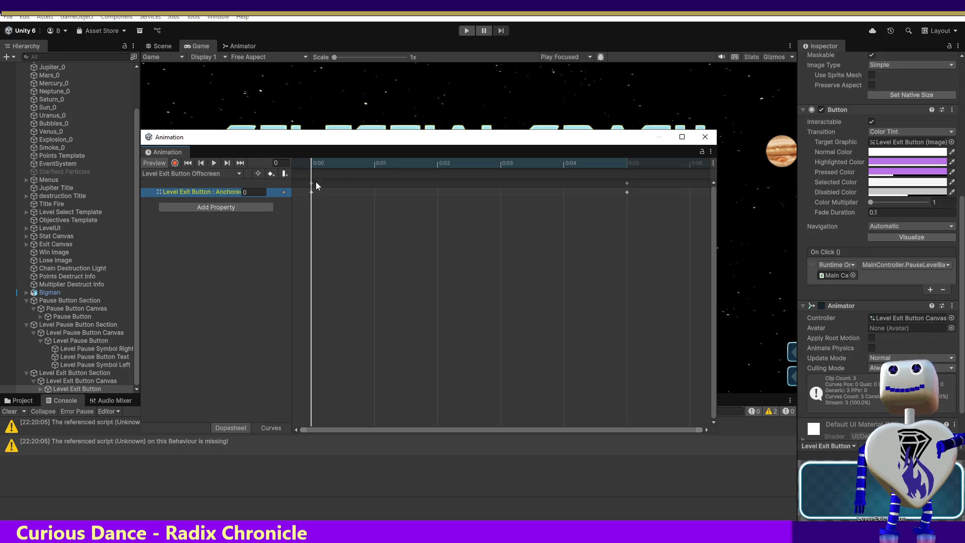
right_click(284, 192)
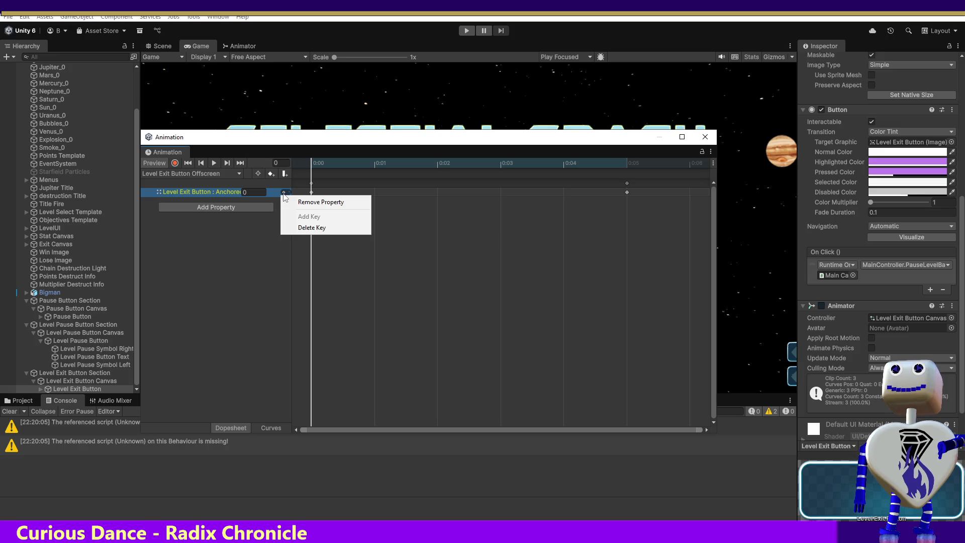
click(237, 236)
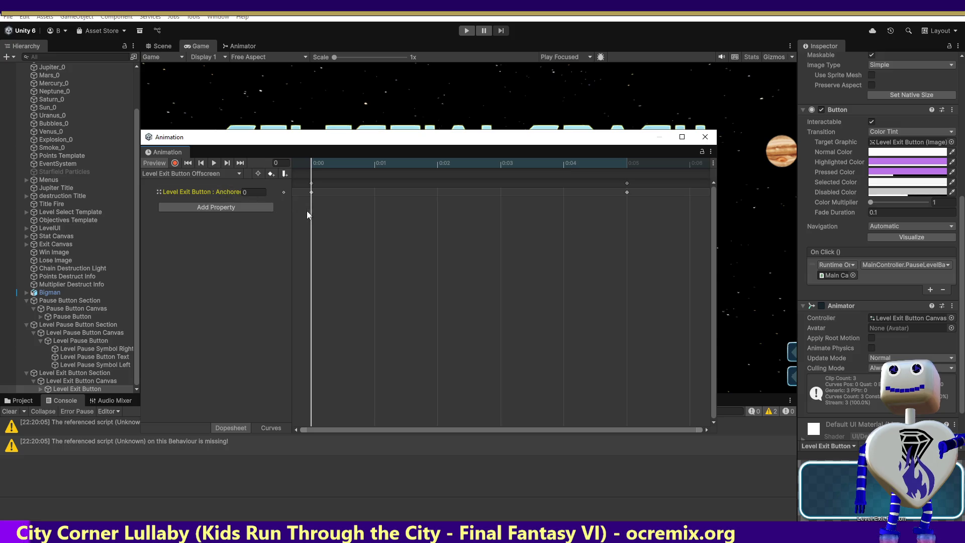
click(705, 137)
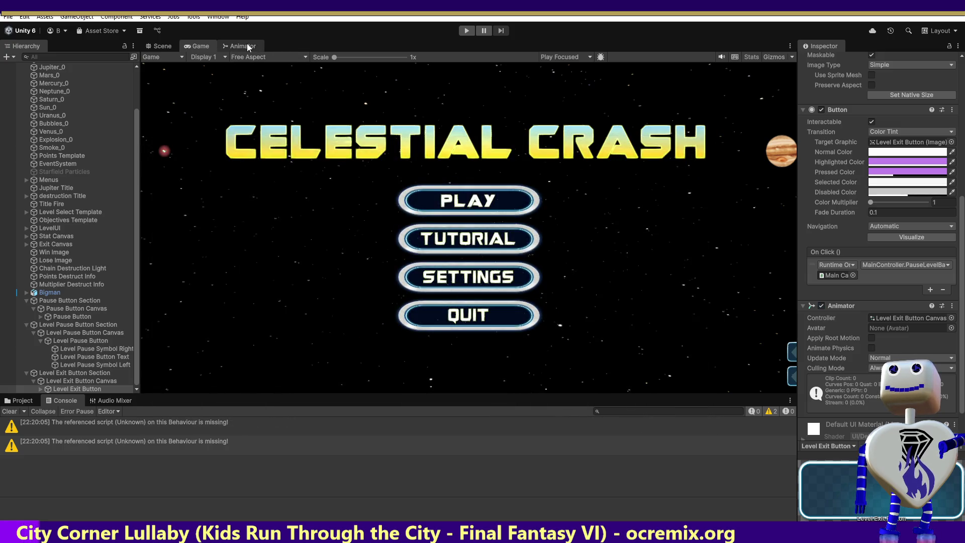
Step: Delete the Level Exit Button's onscreen and offscreen states from its animator graph
click(245, 47)
drag(470, 137, 594, 314)
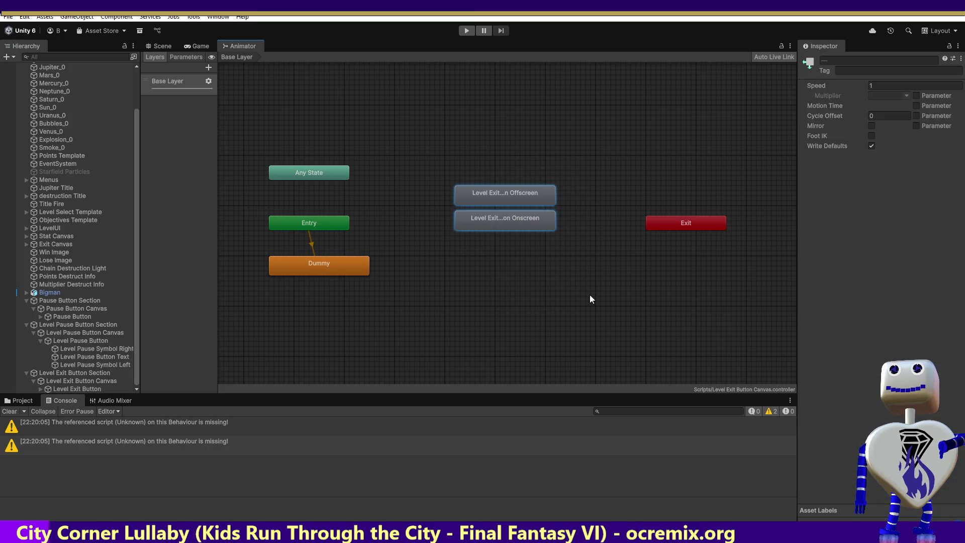
key(Delete)
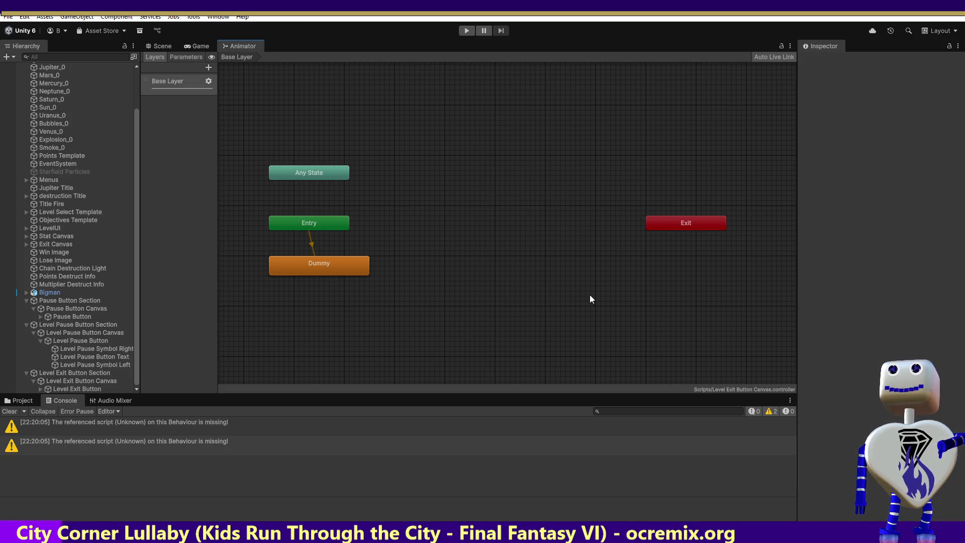
click(62, 334)
click(75, 381)
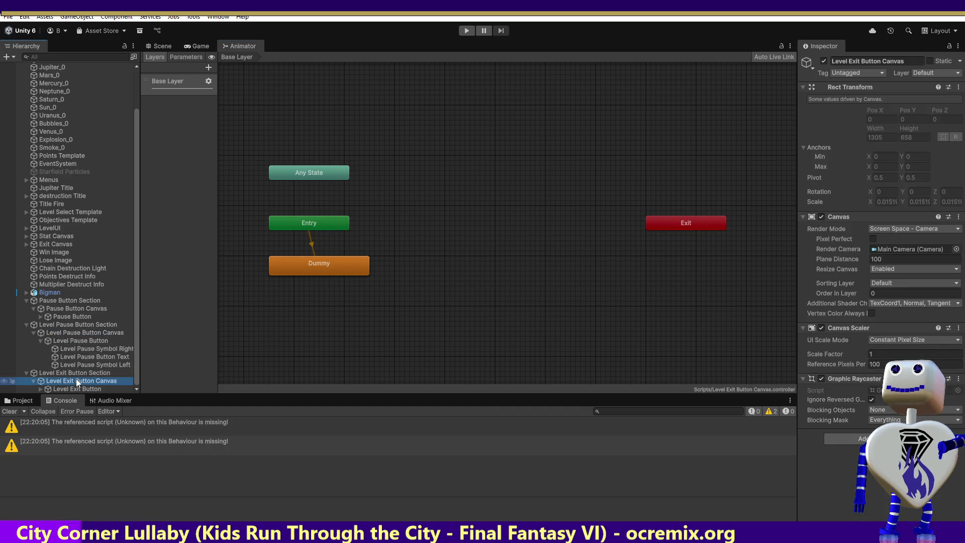
click(78, 375)
click(82, 388)
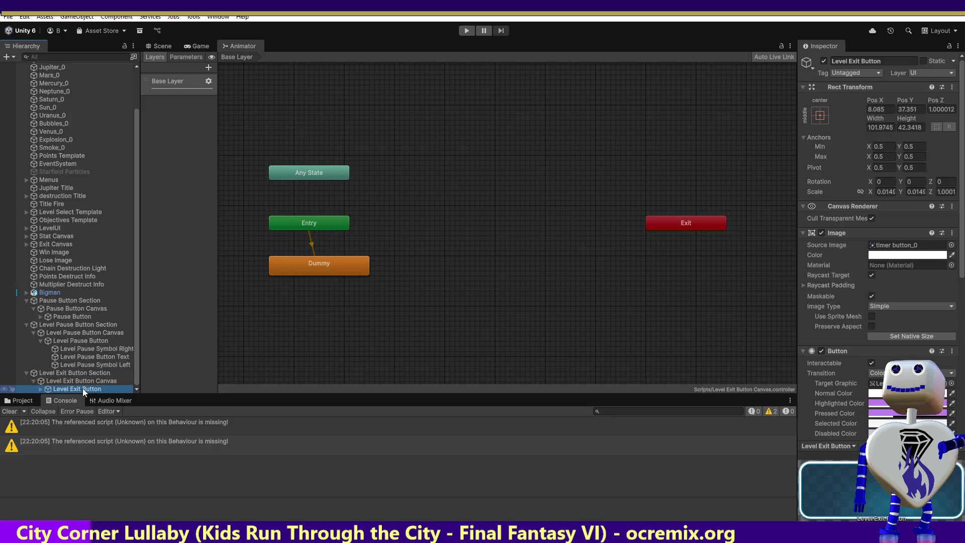
Step: Delete the Level Pause Button's onscreen and offscreen states, leaving only Dummy
click(98, 341)
drag(486, 292, 467, 163)
key(Delete)
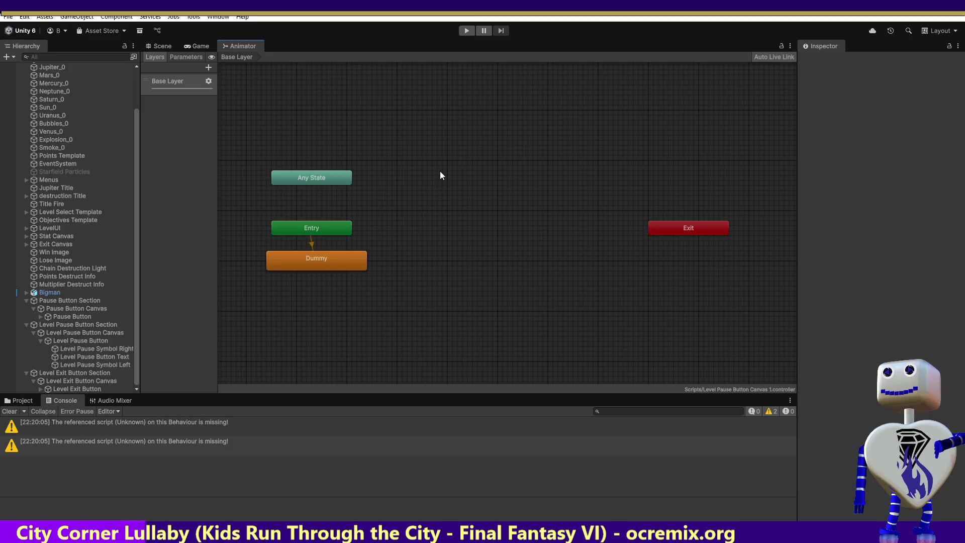
click(101, 341)
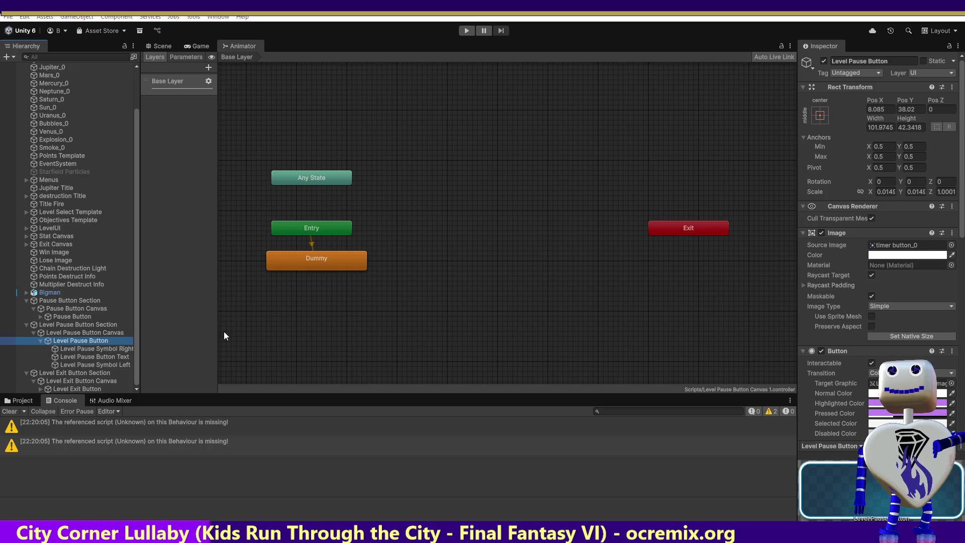
key(alt+Tab)
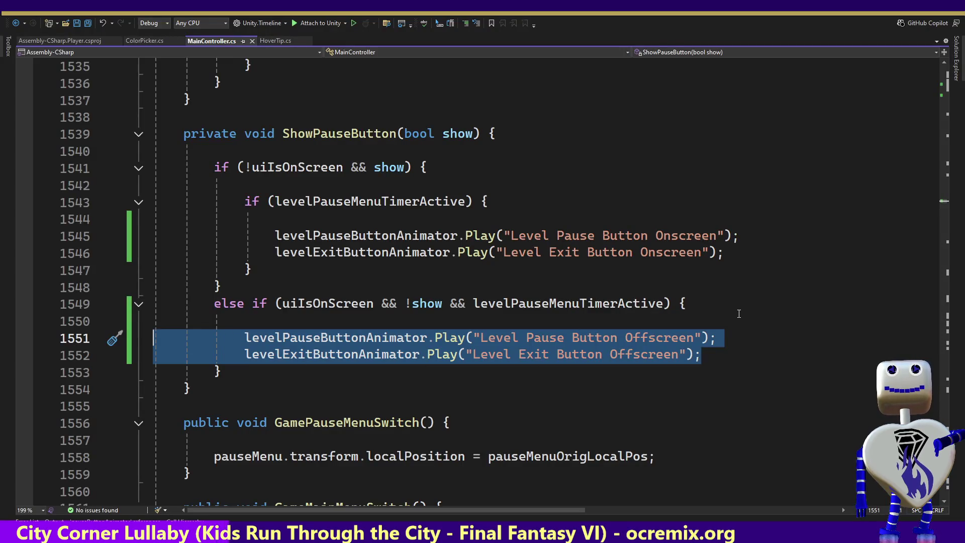
Step: Put the pauseButtonAnimator.Play("Pause Button Offscreen") call into ShowPauseButton's hide branch
drag(715, 241, 509, 239)
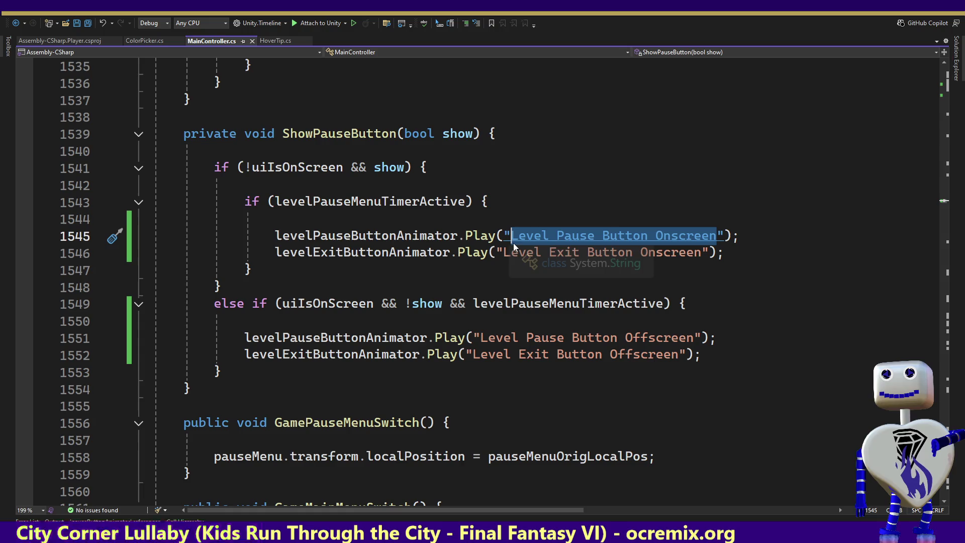
key(alt+Tab)
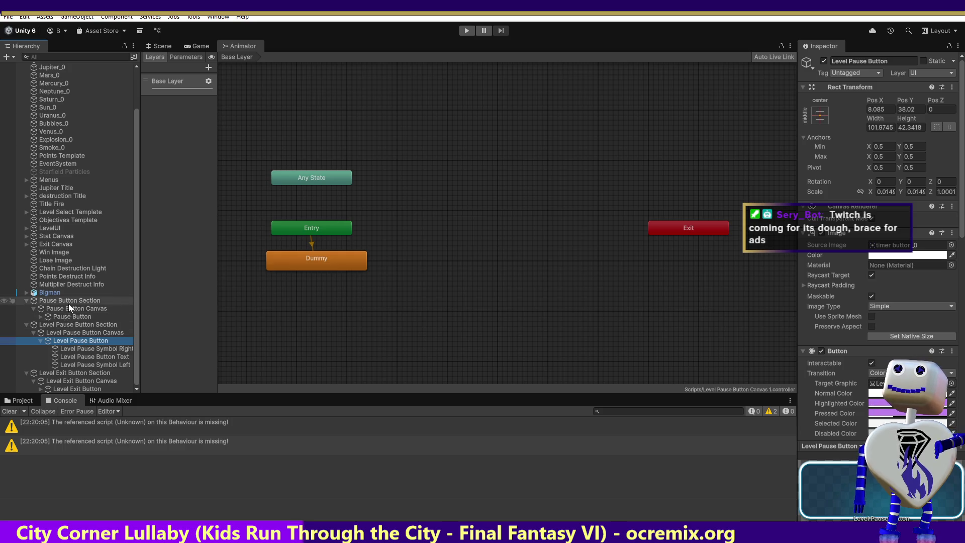
key(alt+Tab)
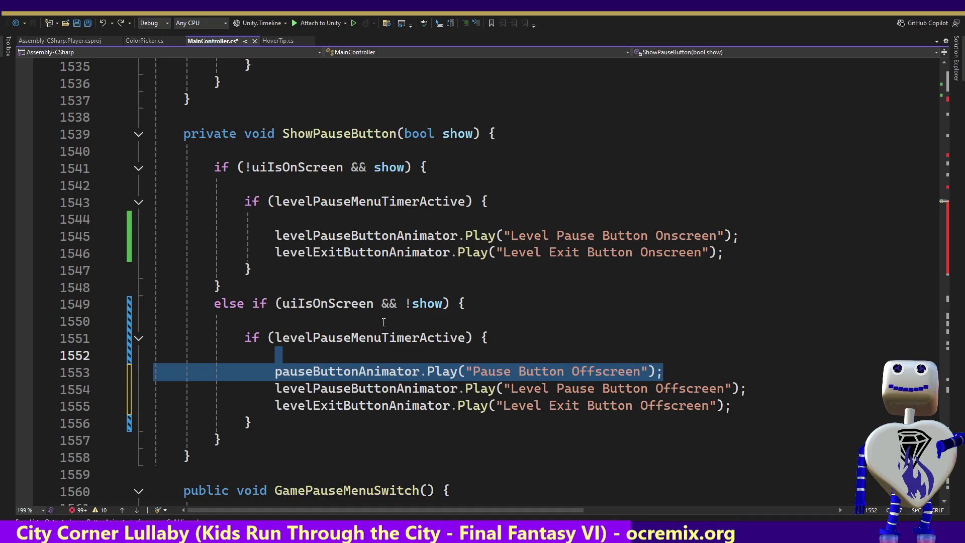
click(673, 374)
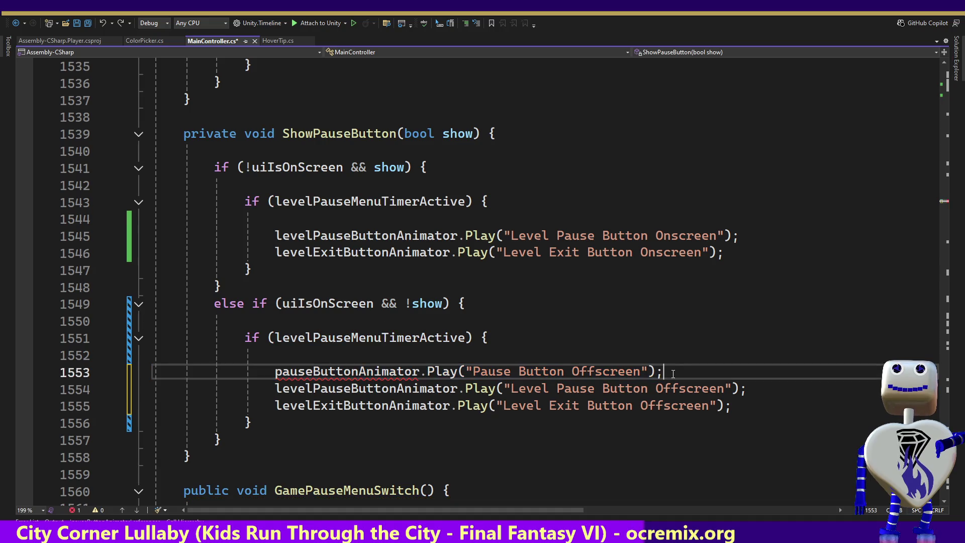
drag(674, 374, 672, 363)
key(ctrl+c)
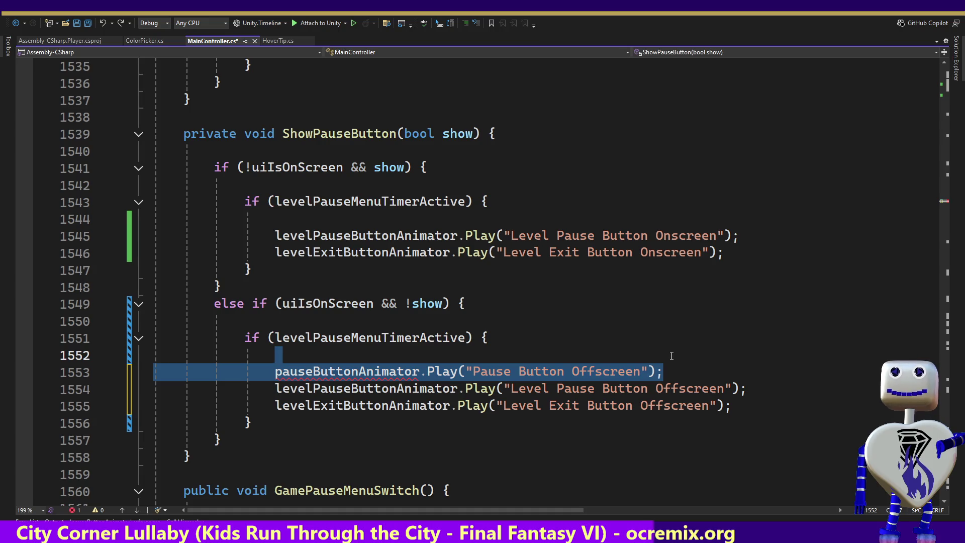
key(Delete)
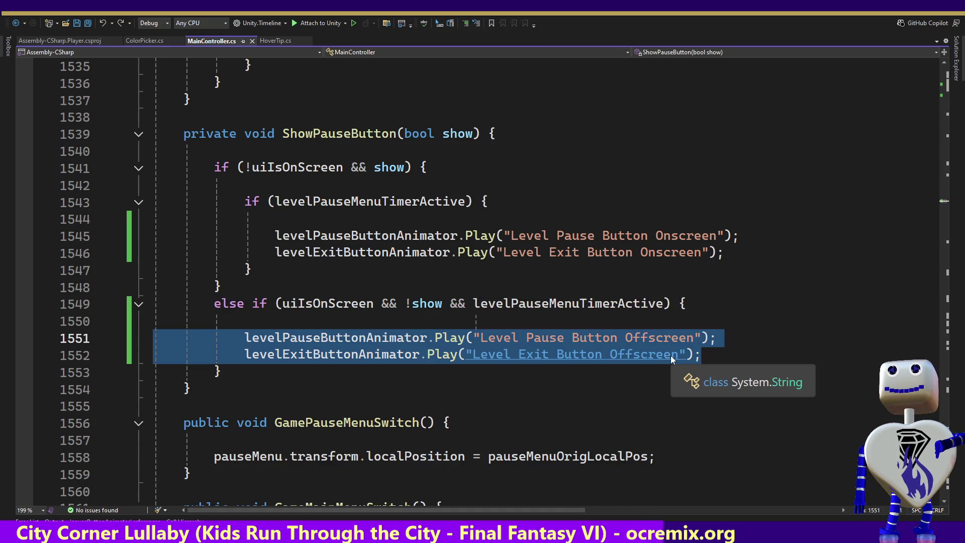
key(ctrl+z)
key(ctrl+z)
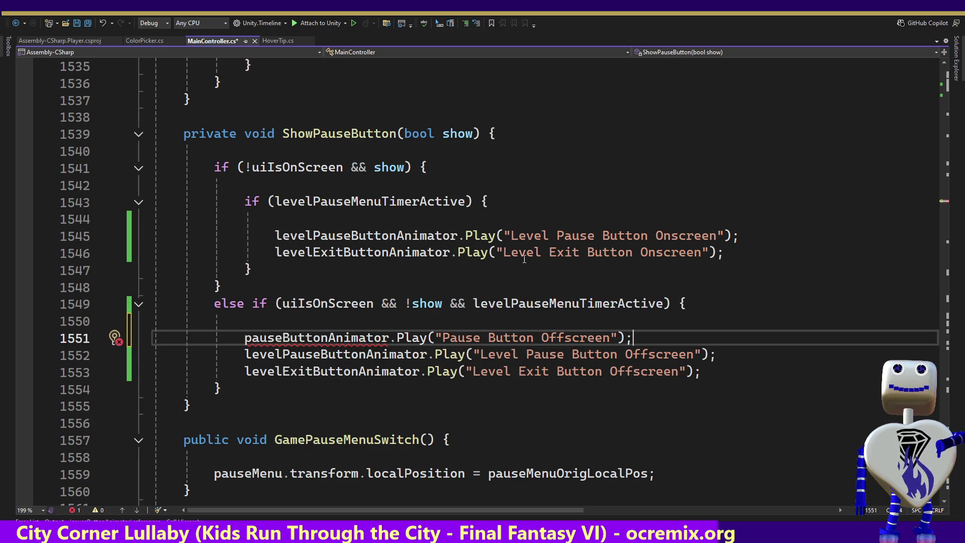
Step: Paste a copy of that call into the show branch, changed to "Pause Button Onscreen"
click(469, 220)
key(Return)
key(ctrl+v)
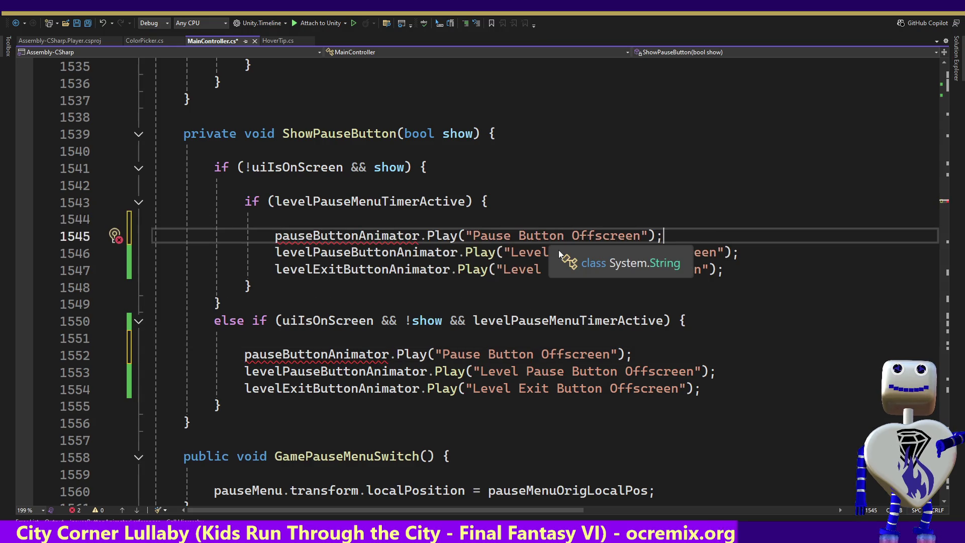
drag(594, 235, 582, 234)
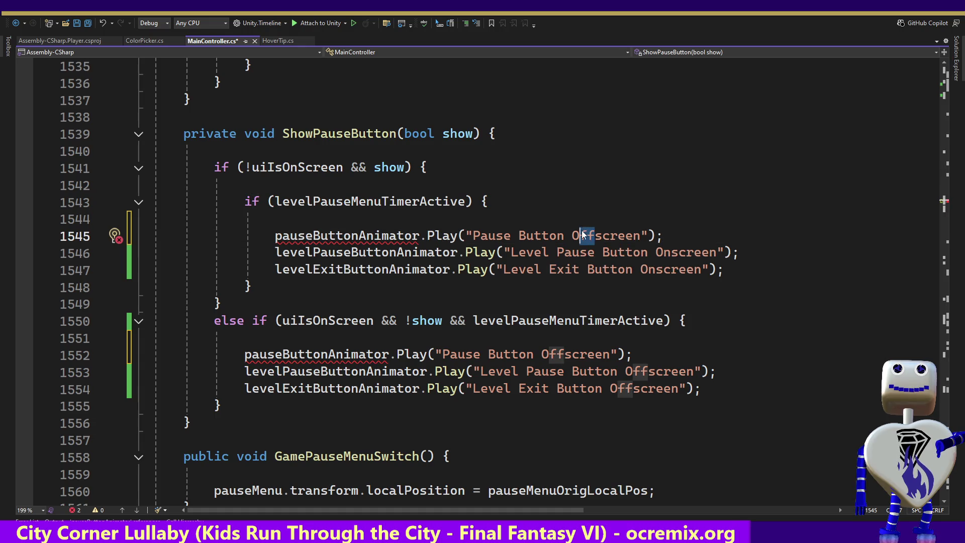
text(N)
key(BackSpace)
text(NA)
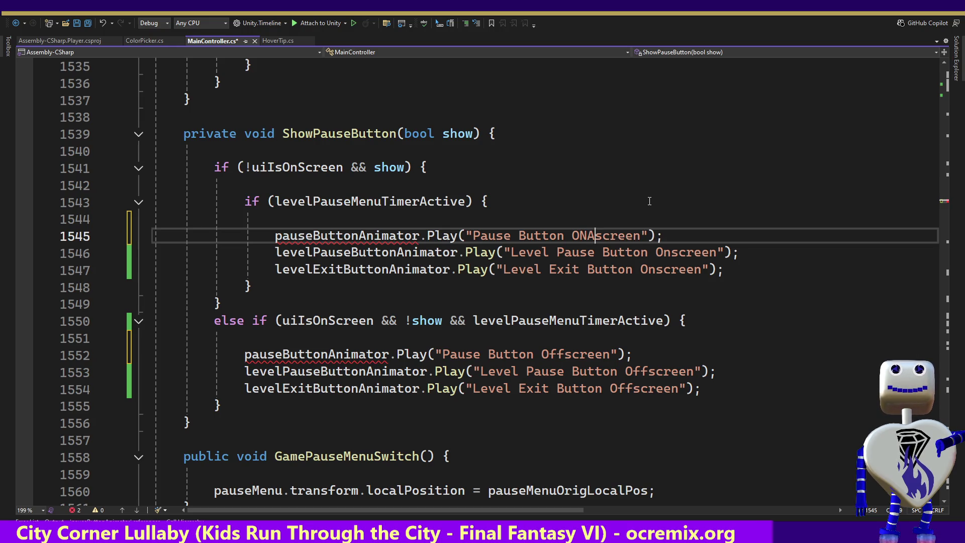
key(BackSpace)
text(n)
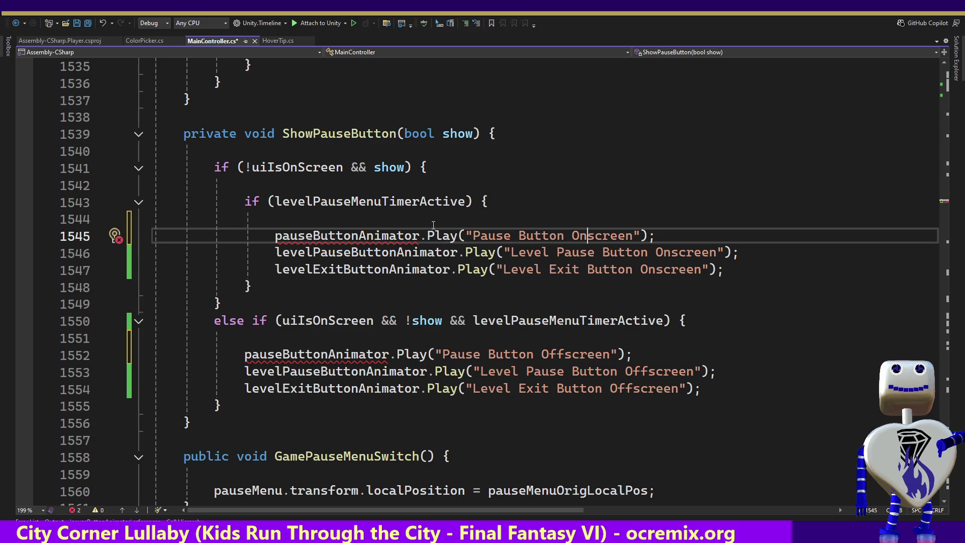
drag(947, 254, 960, 94)
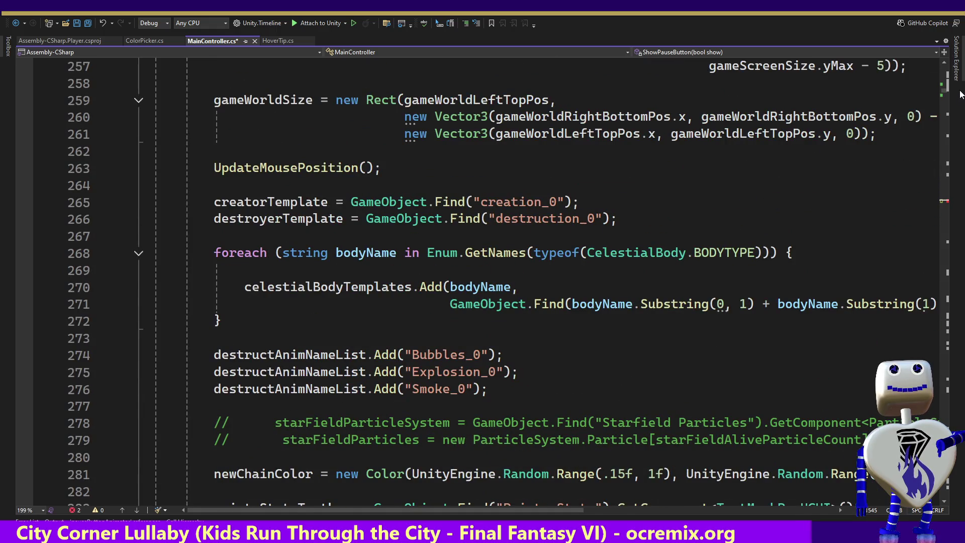
Step: Compare the show-branch line via undo/redo, keeping the Pause Button Onscreen version
key(Escape)
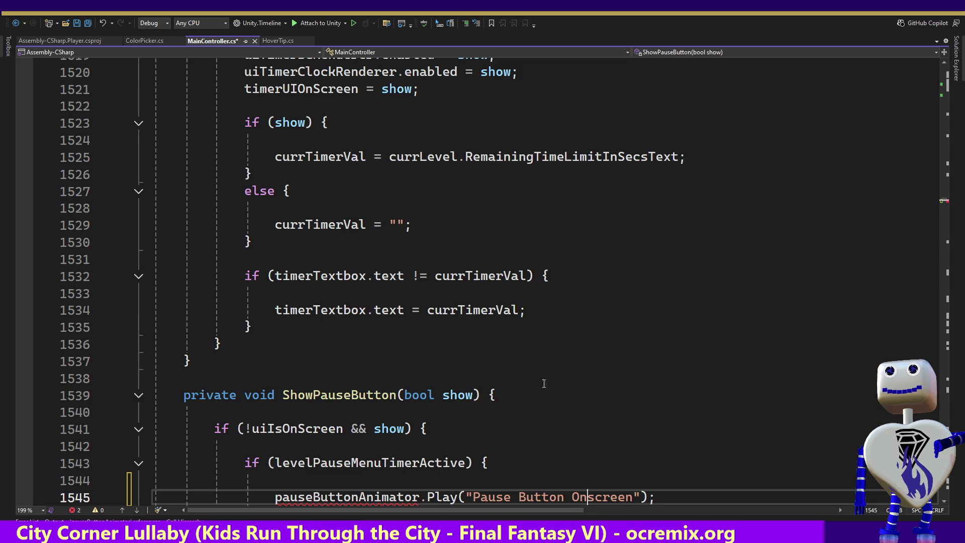
double_click(354, 497)
key(ctrl+c)
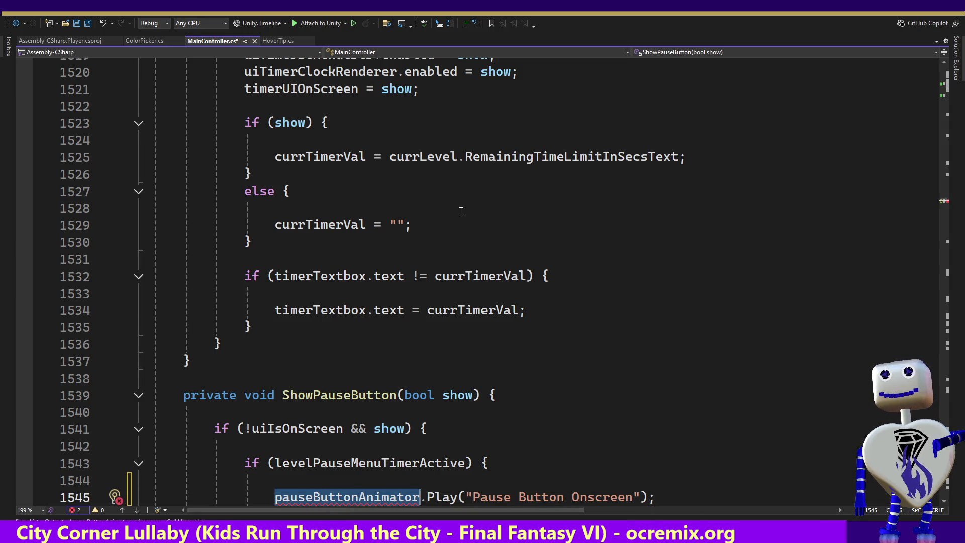
key(ctrl+z)
key(ctrl+y)
key(ctrl+z)
key(ctrl+y)
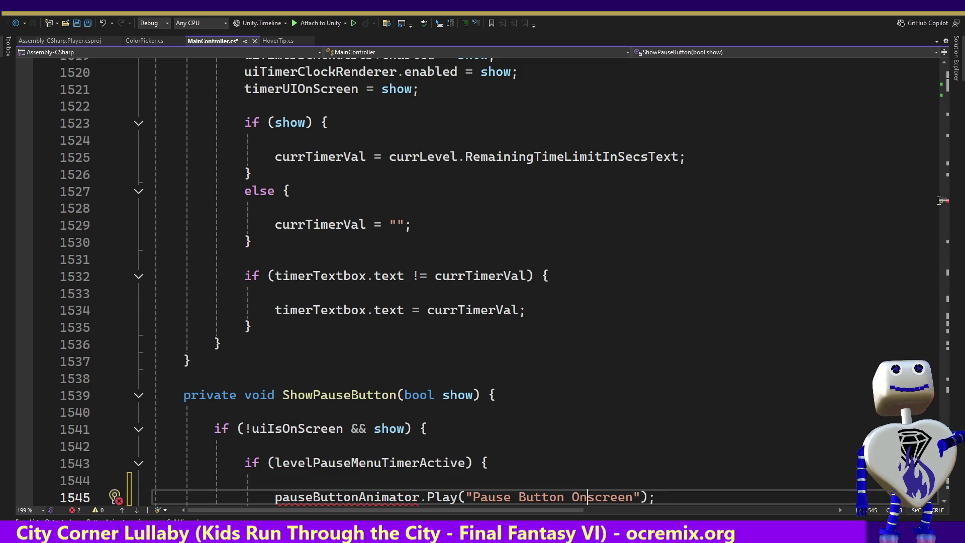
Step: Scroll and page down to the pause menu Transform and Animator field declarations
mouse_move(944, 203)
mouse_down()
mouse_move(935, 65)
mouse_move(934, 73)
mouse_up()
scroll(934, 70, down, 6)
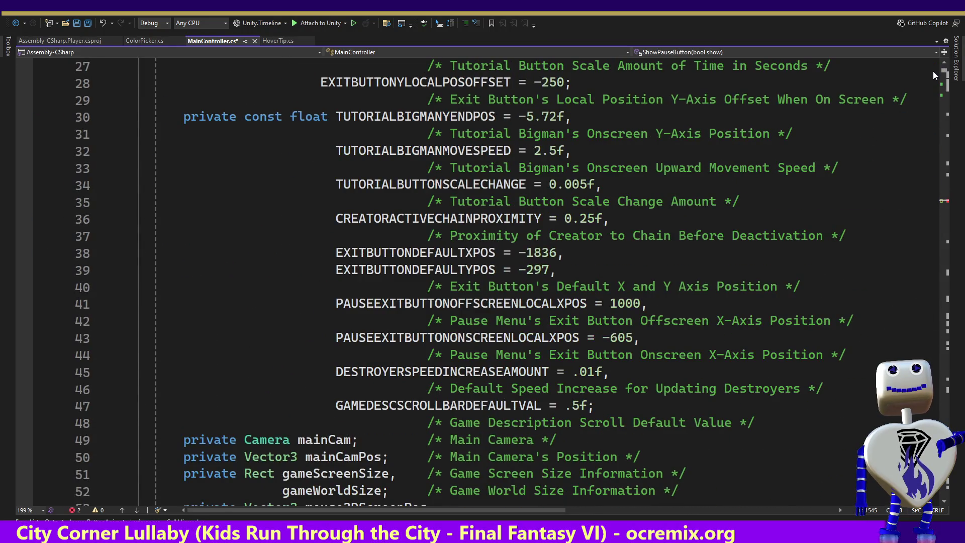
scroll(933, 71, down, 10)
scroll(933, 73, down, 8)
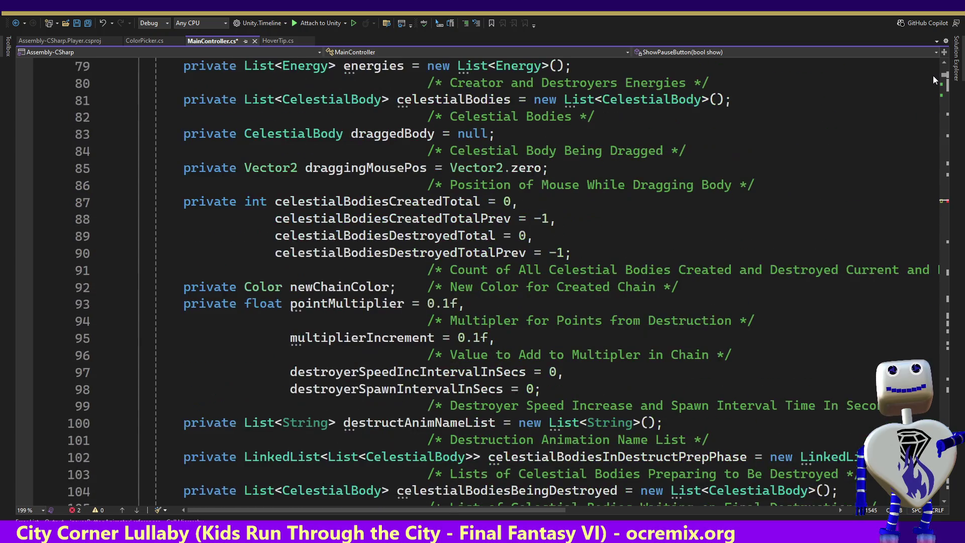
scroll(934, 76, up, 4)
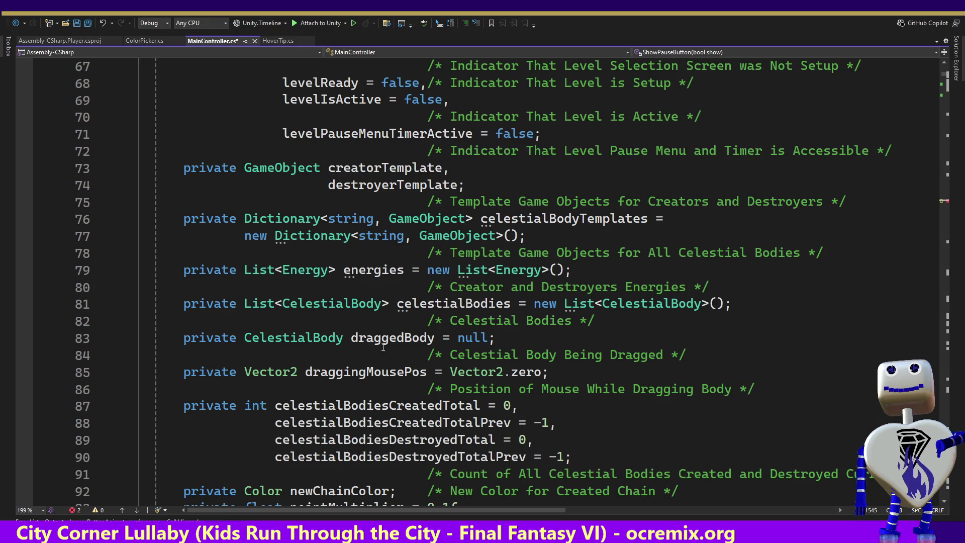
click(391, 423)
key(Page_Down)
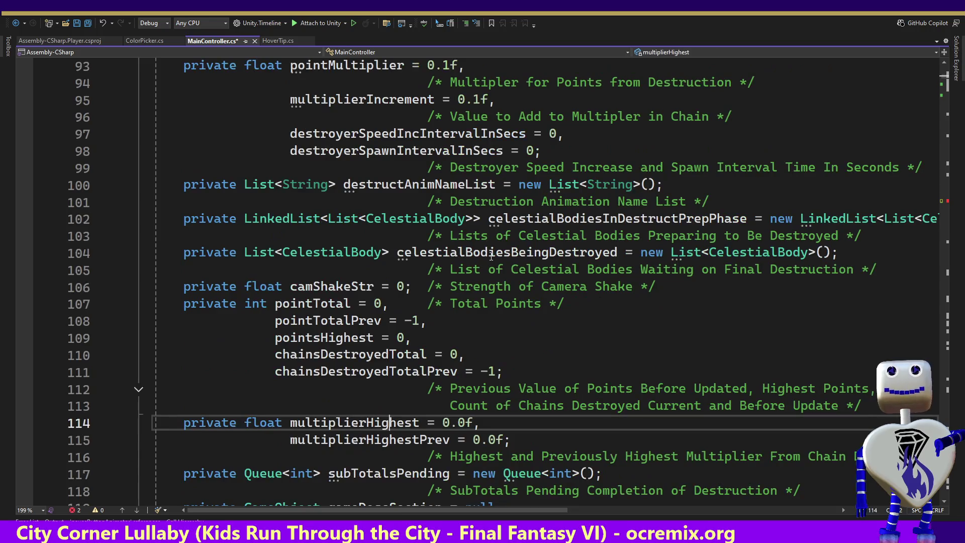
key(Page_Down)
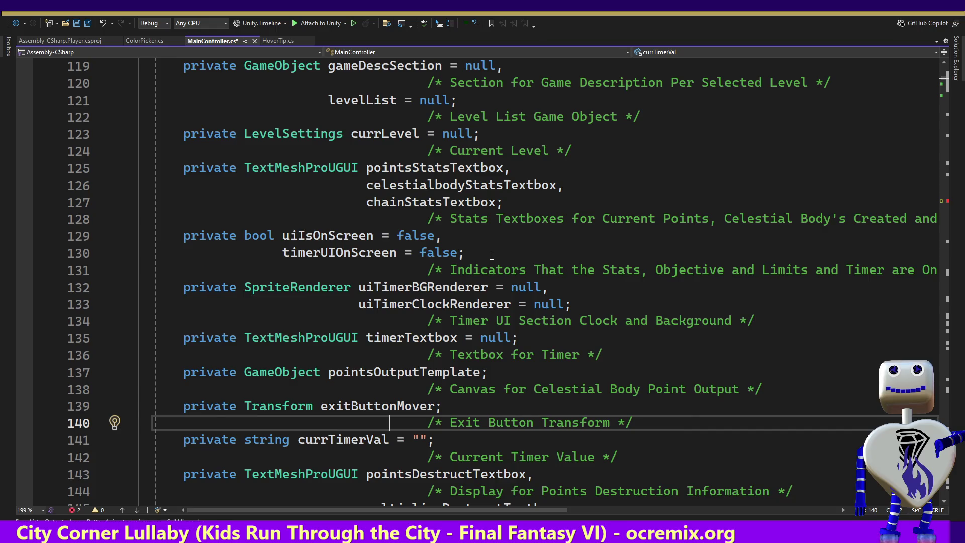
key(Page_Down)
key(Page_Down)
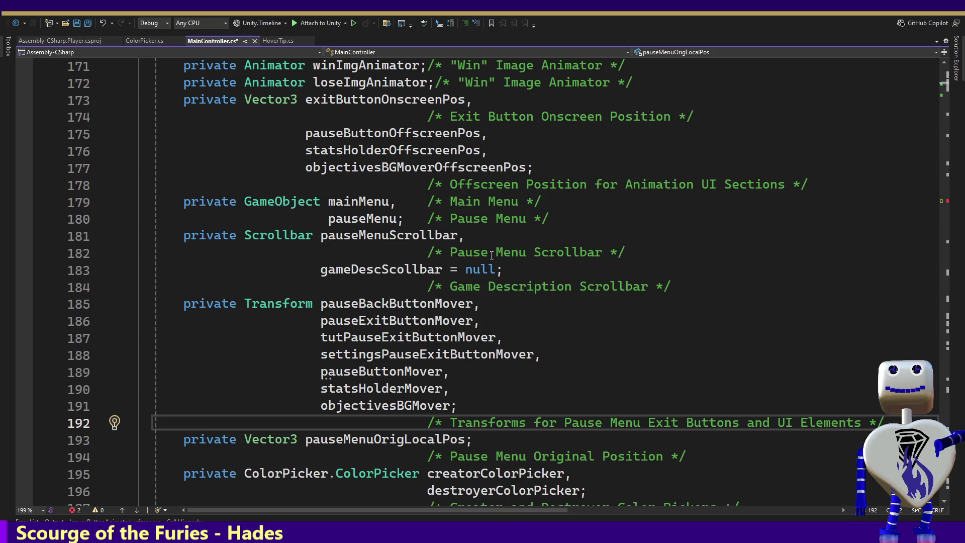
Step: Confirm pauseButtonMover has no references and delete its declaration
click(358, 371)
right_click(358, 370)
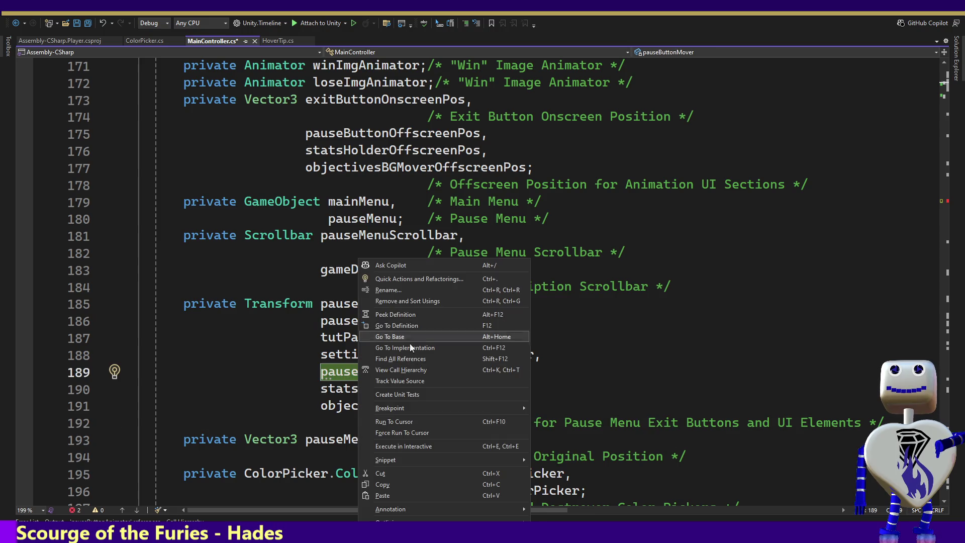
click(401, 358)
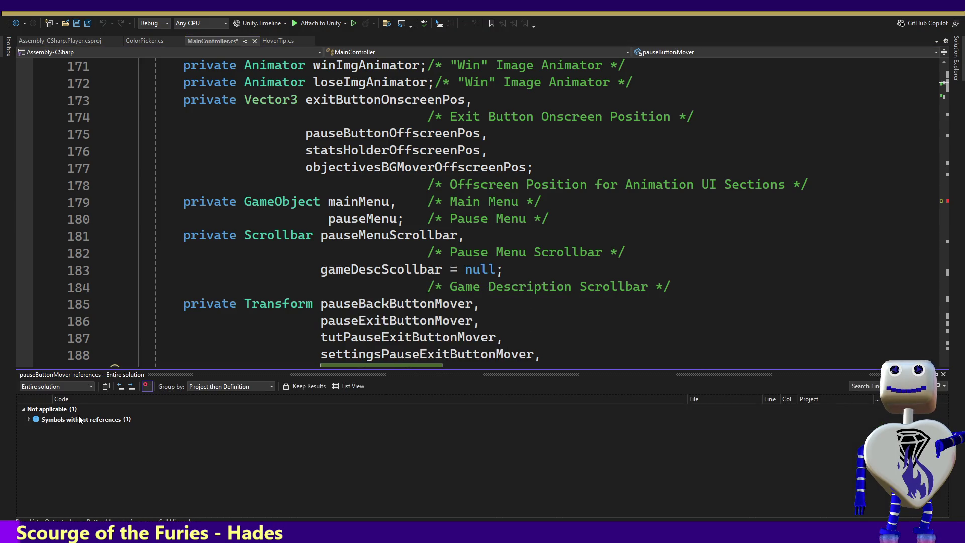
click(80, 420)
click(344, 287)
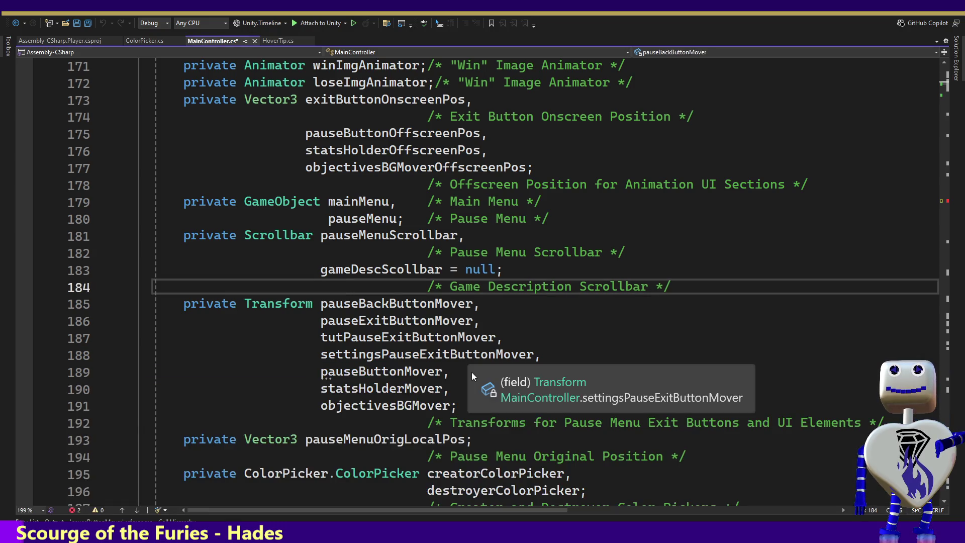
drag(461, 369, 577, 356)
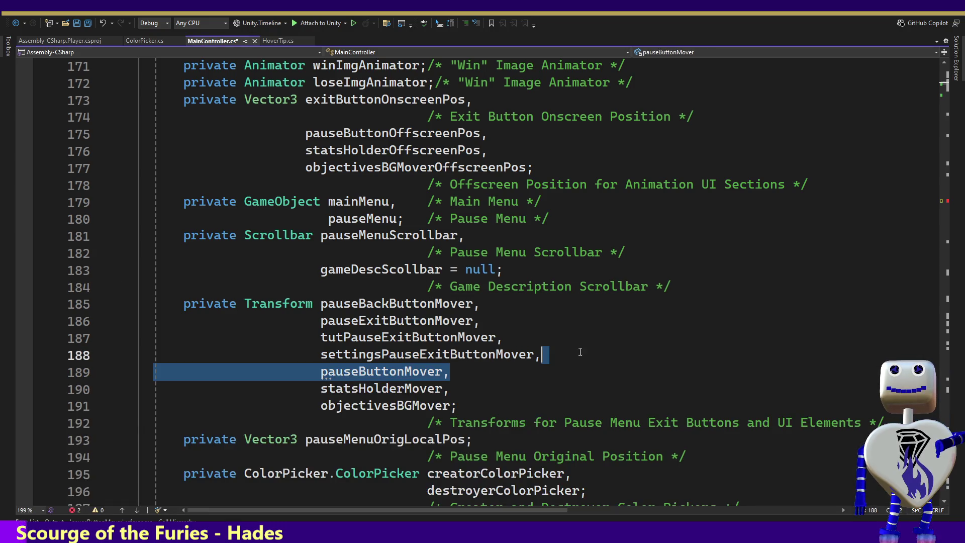
key(Delete)
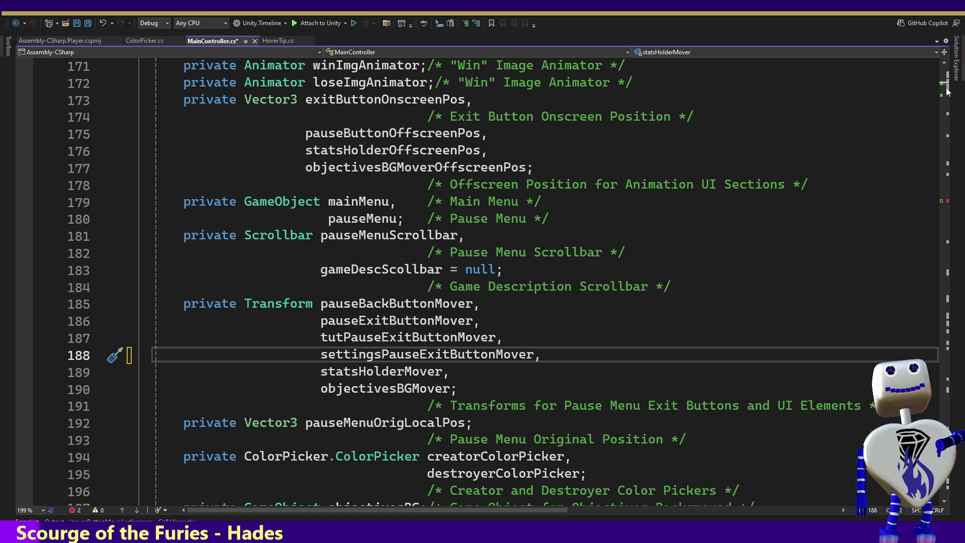
Step: Declare pauseButtonAnimator in the Animator field list, remove its indentation, and save MainController.cs
click(481, 338)
key(Down)
key(Down)
key(Down)
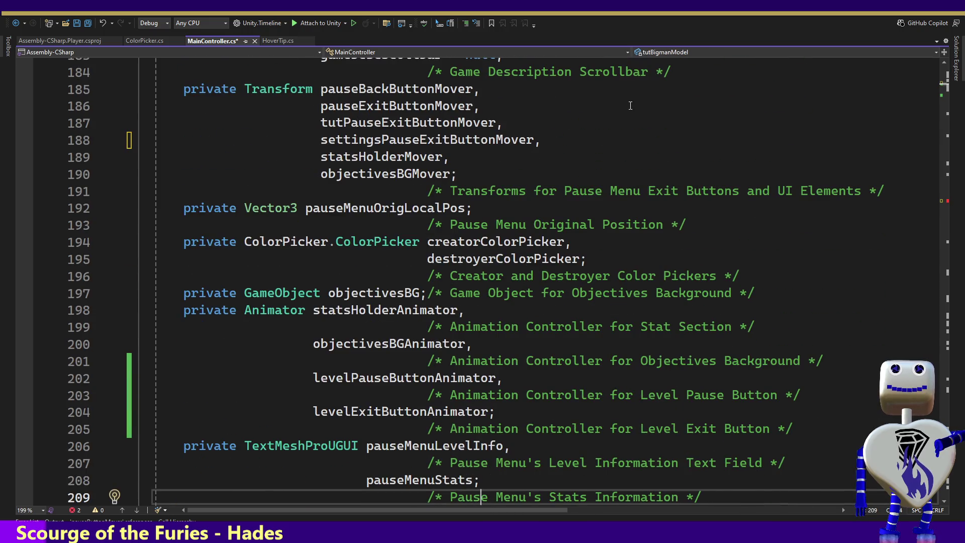
click(850, 361)
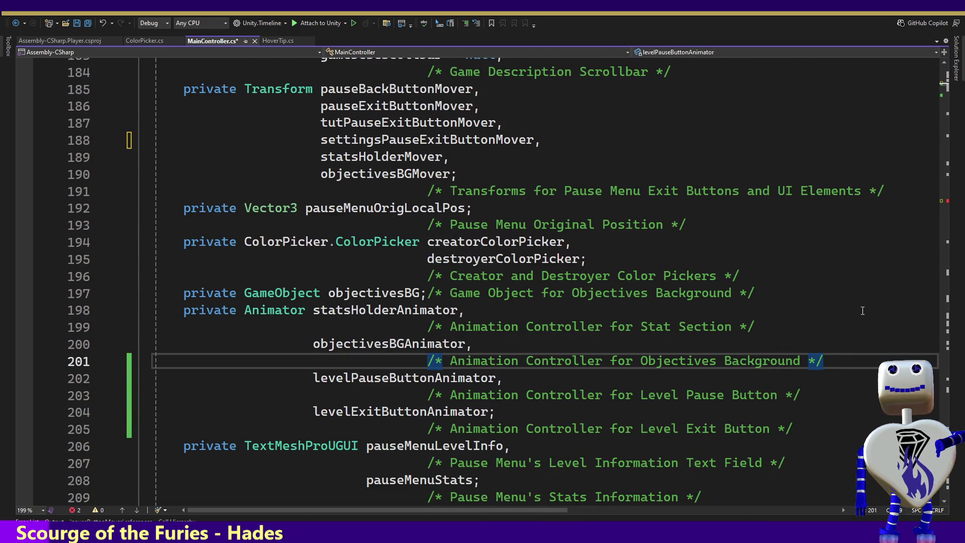
key(Return)
key(ctrl+v)
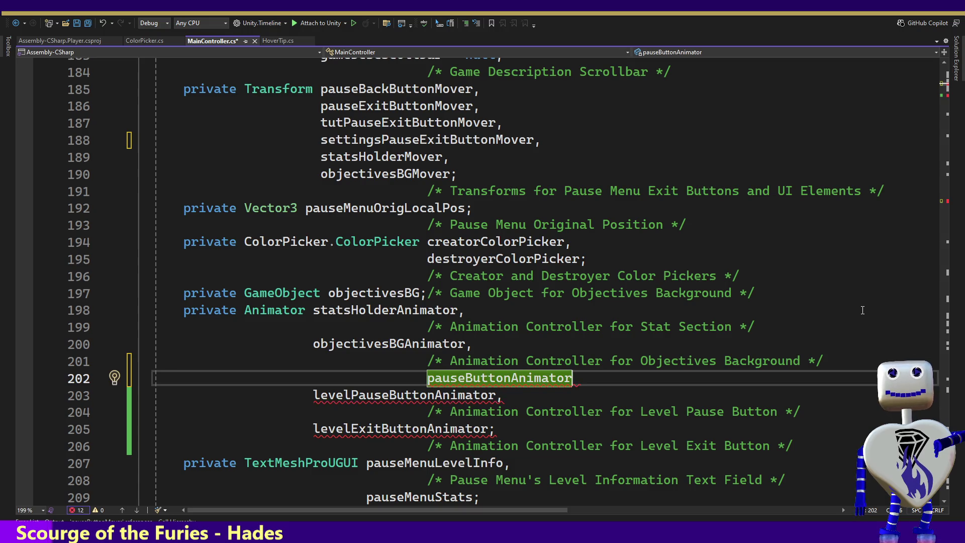
text(,)
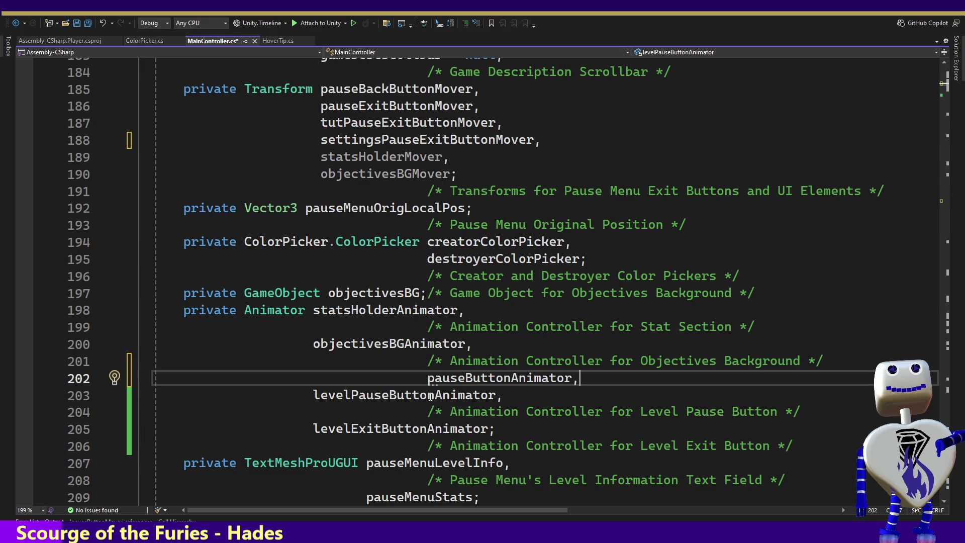
click(427, 378)
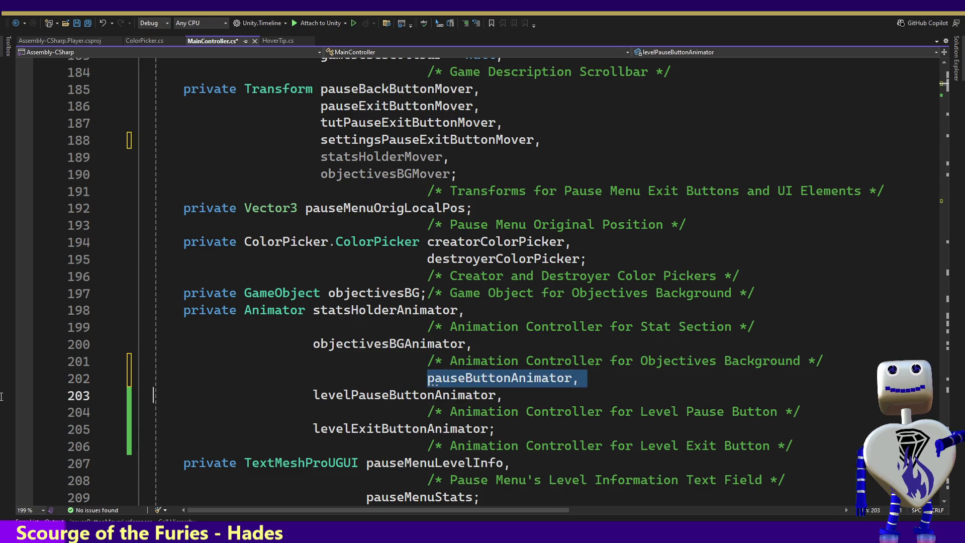
drag(427, 378, 1, 375)
key(BackSpace)
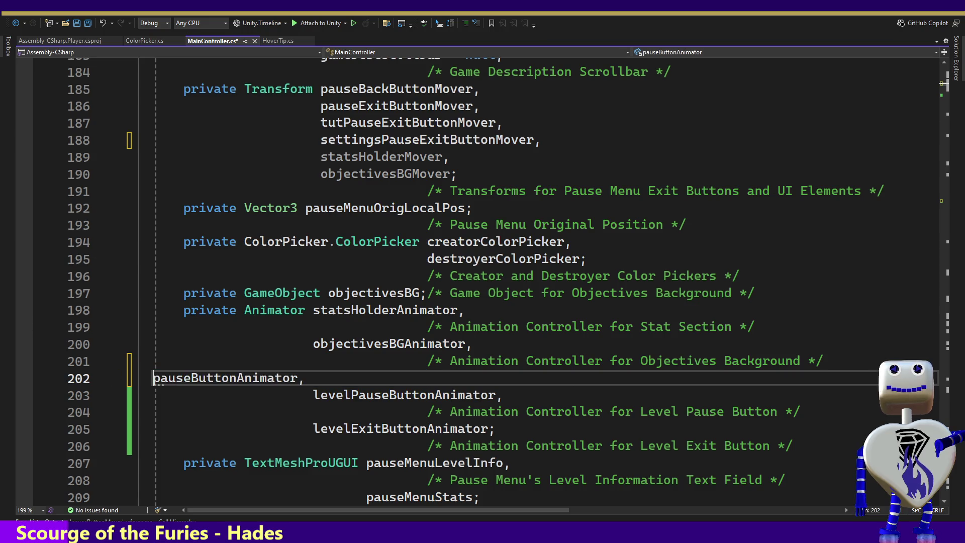
key(ctrl+s)
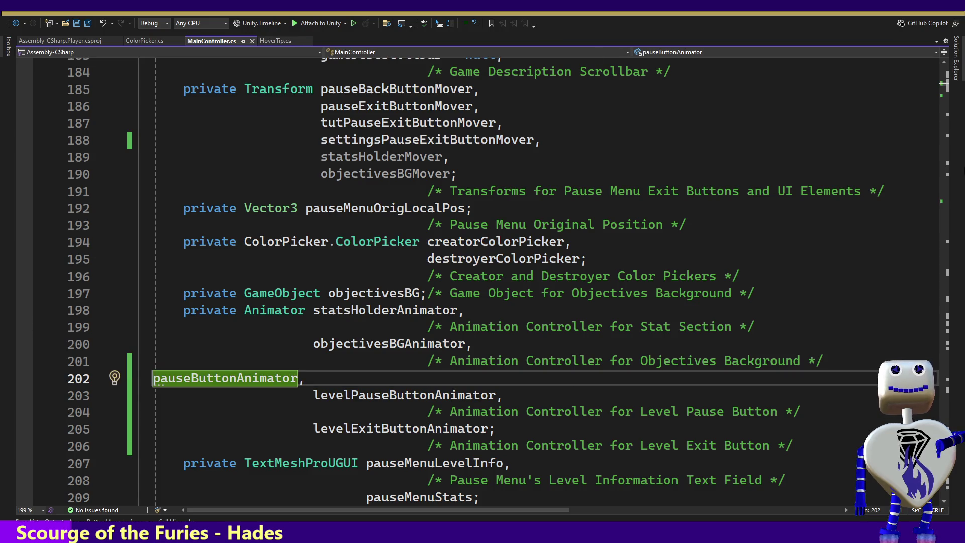
click(417, 398)
right_click(417, 397)
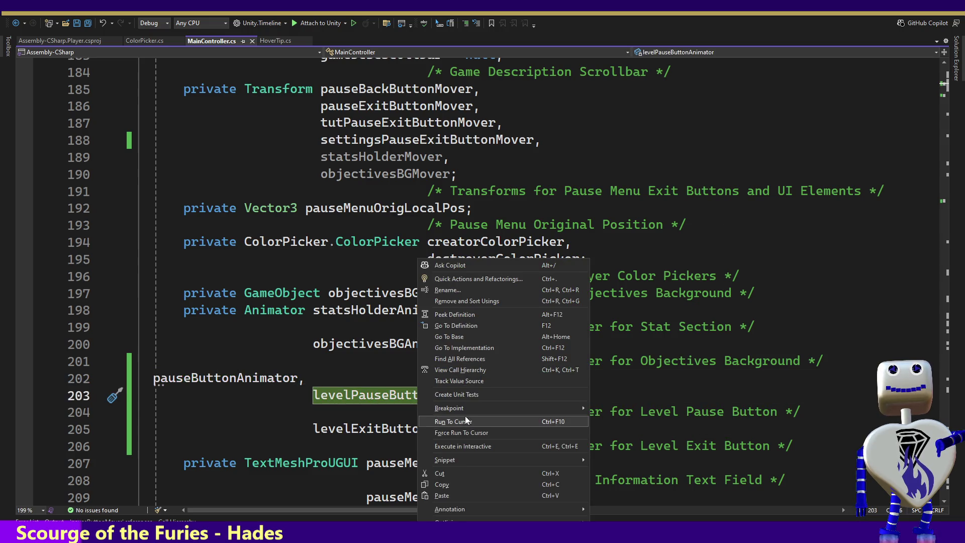
Step: Locate the levelPauseButtonAnimator assignment on line 336 in Start and duplicate it
click(467, 358)
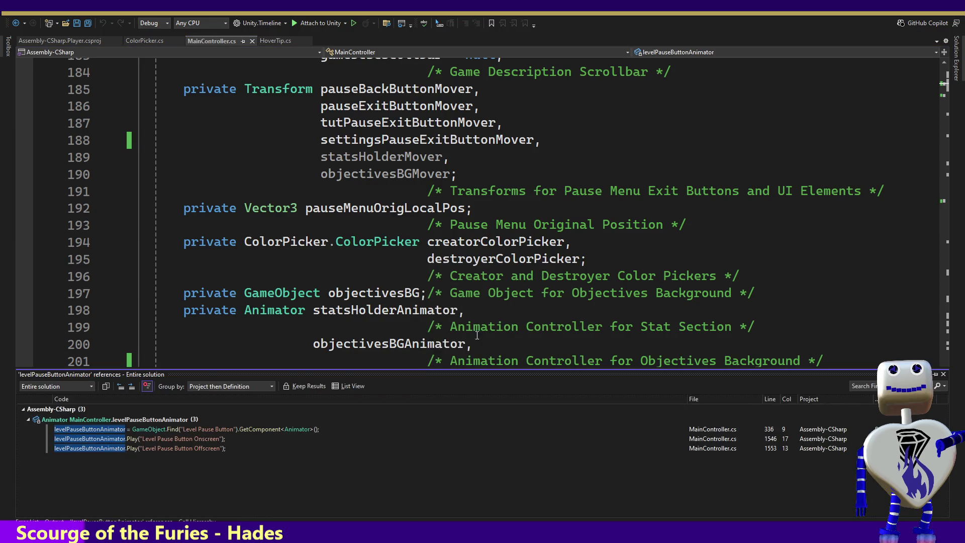
click(159, 438)
click(163, 429)
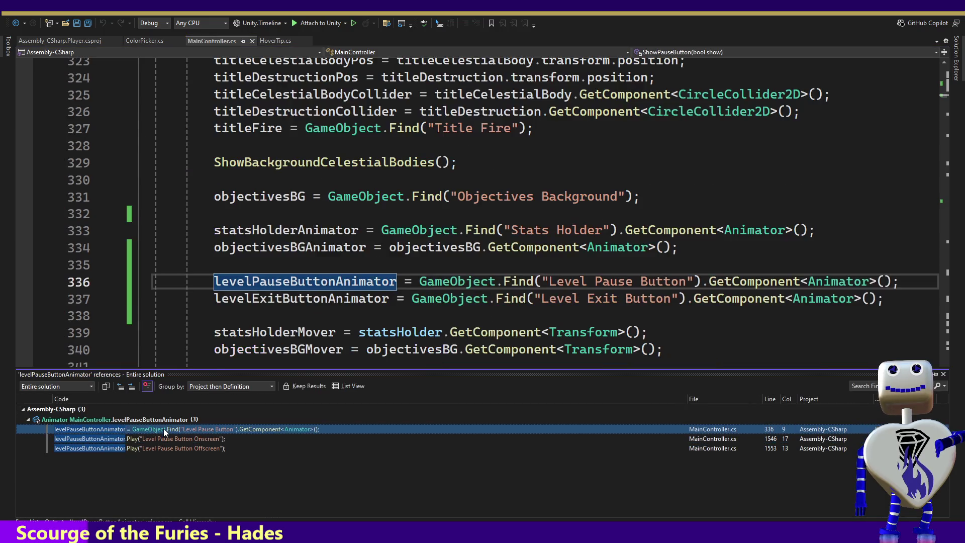
click(902, 283)
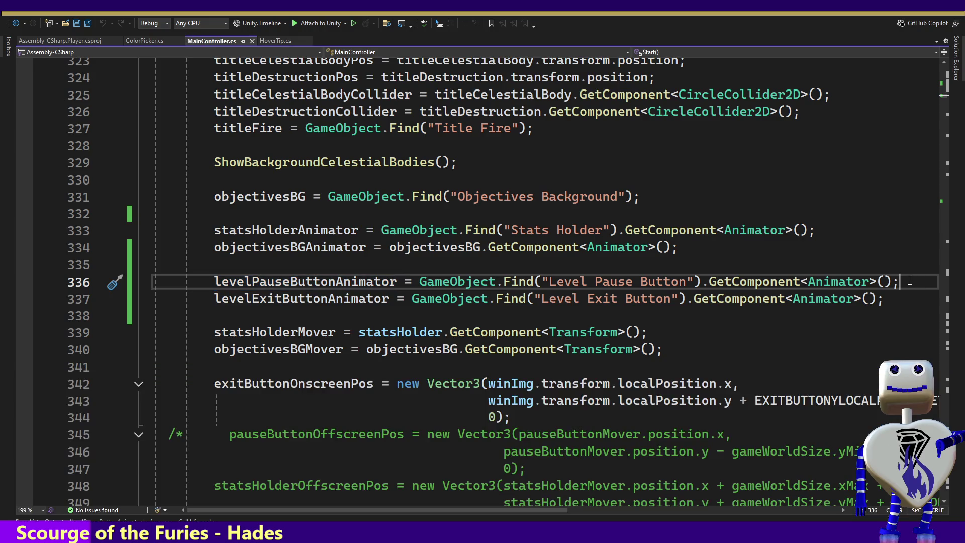
shift+click(912, 273)
key(ctrl+c)
key(Left)
key(ctrl+v)
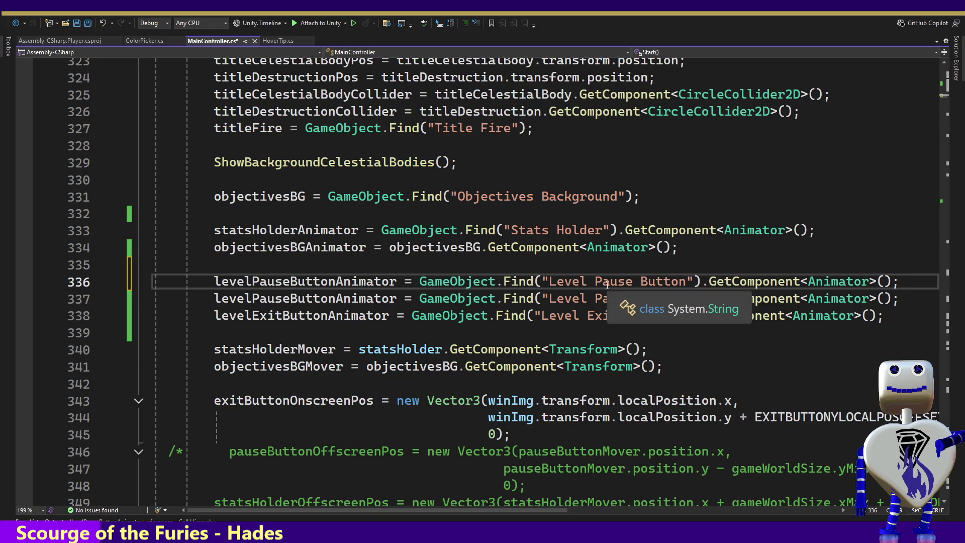
Step: Change the copy to assign pauseButtonAnimator from the "Pause Button" object's Animator
click(549, 282)
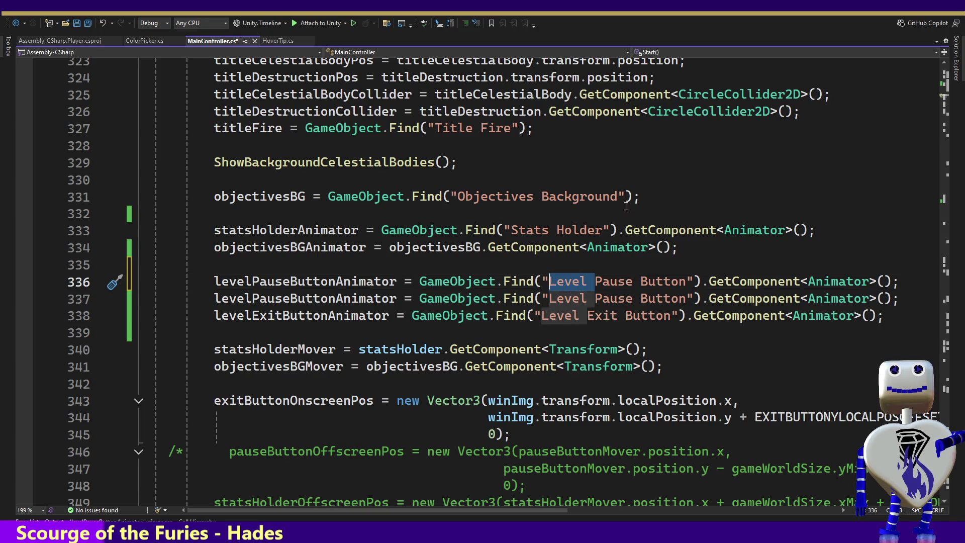
key(ctrl+Delete)
double_click(245, 282)
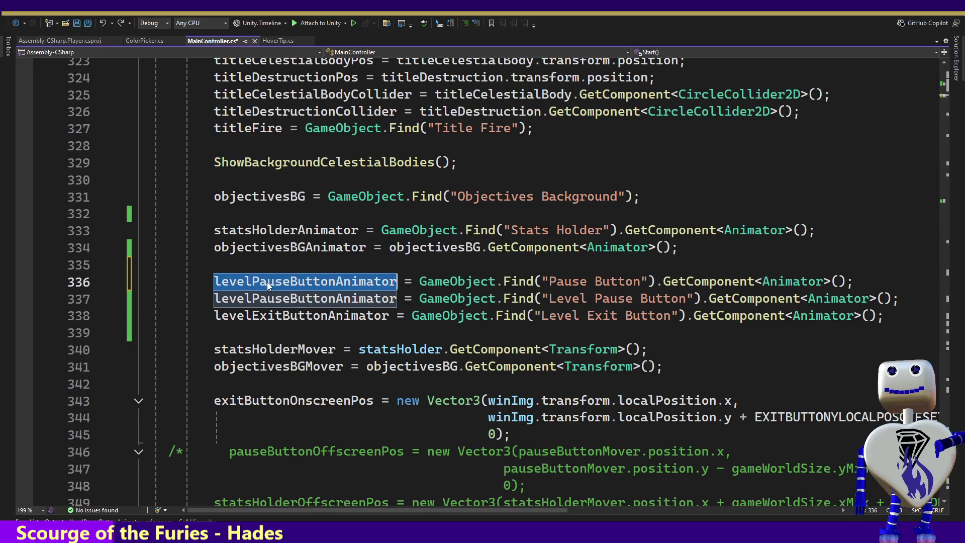
text(pa)
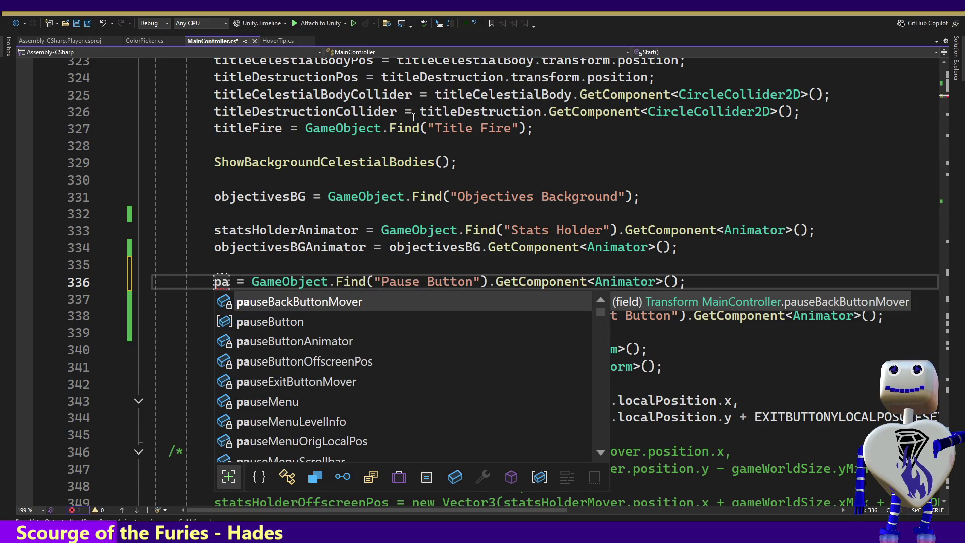
key(Down)
key(Down)
key(Tab)
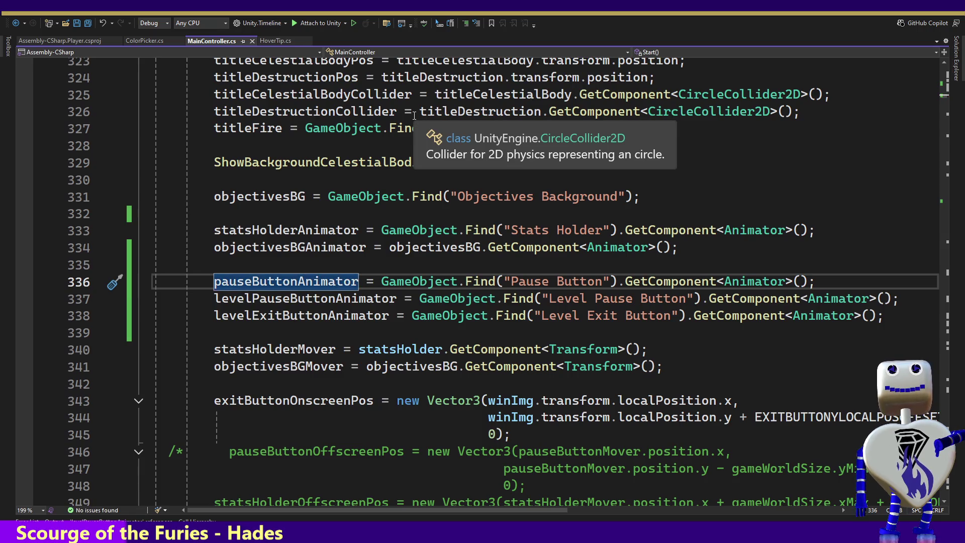
key(alt+Tab)
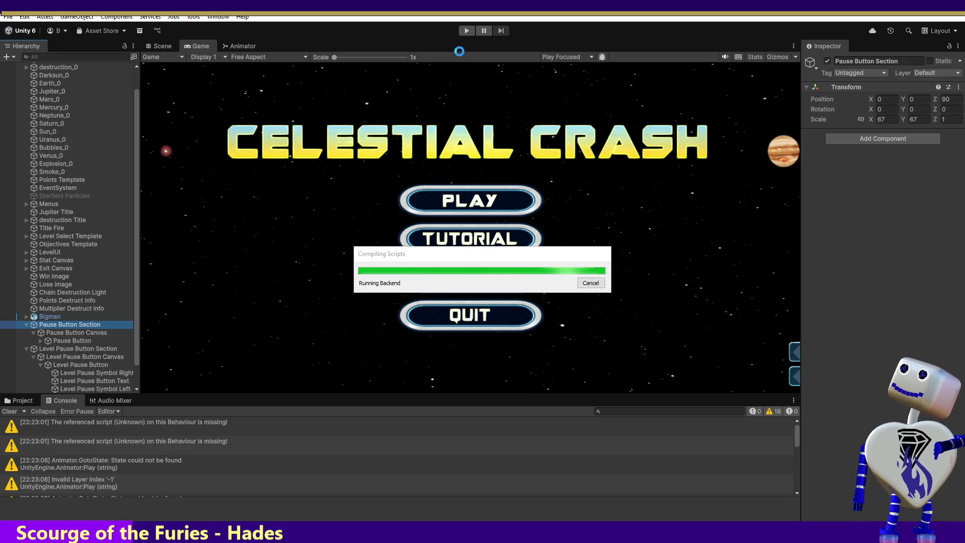
Step: Play-test from the title menu into the Skill Challenge level, then stop and open the Animation window
click(466, 31)
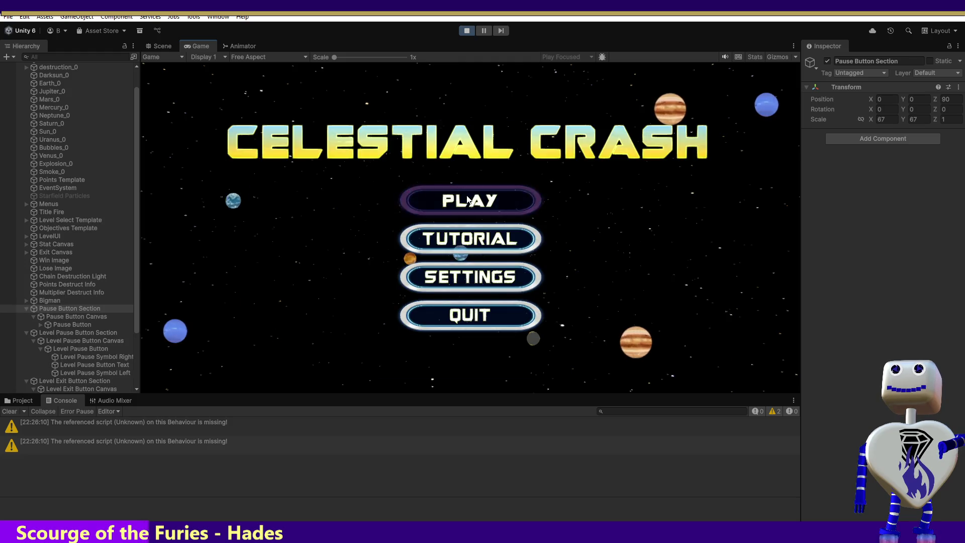
click(468, 196)
scroll(550, 215, down, 2)
scroll(550, 206, up, 3)
scroll(555, 171, up, 2)
click(437, 291)
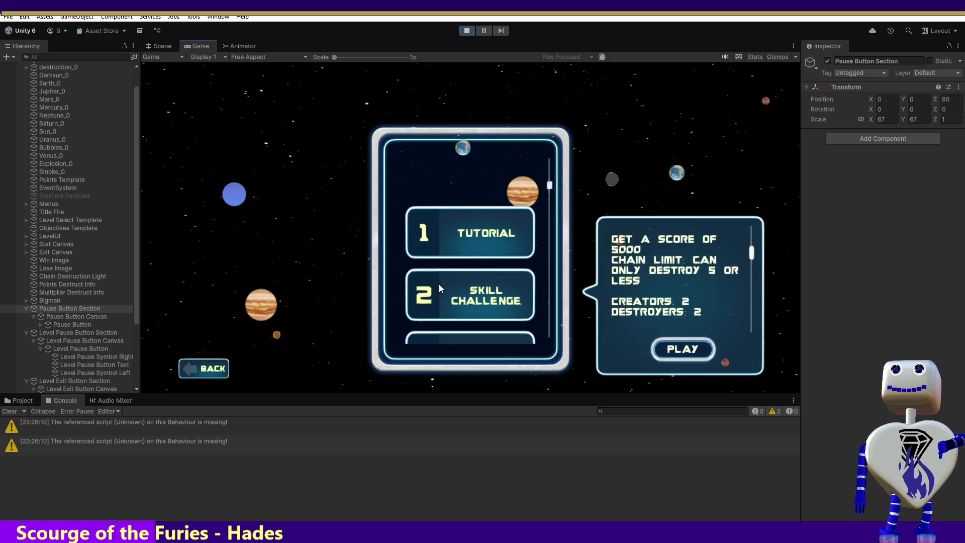
click(683, 349)
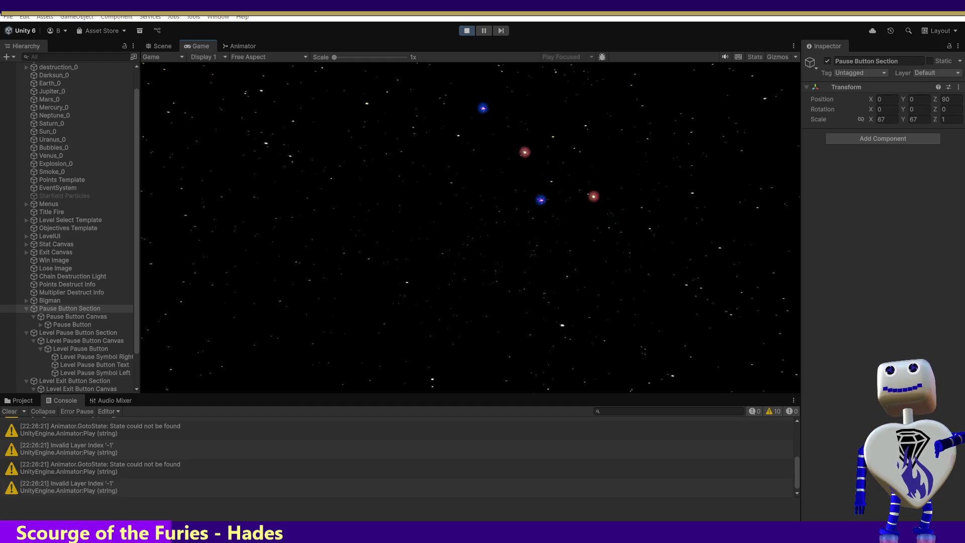
click(466, 32)
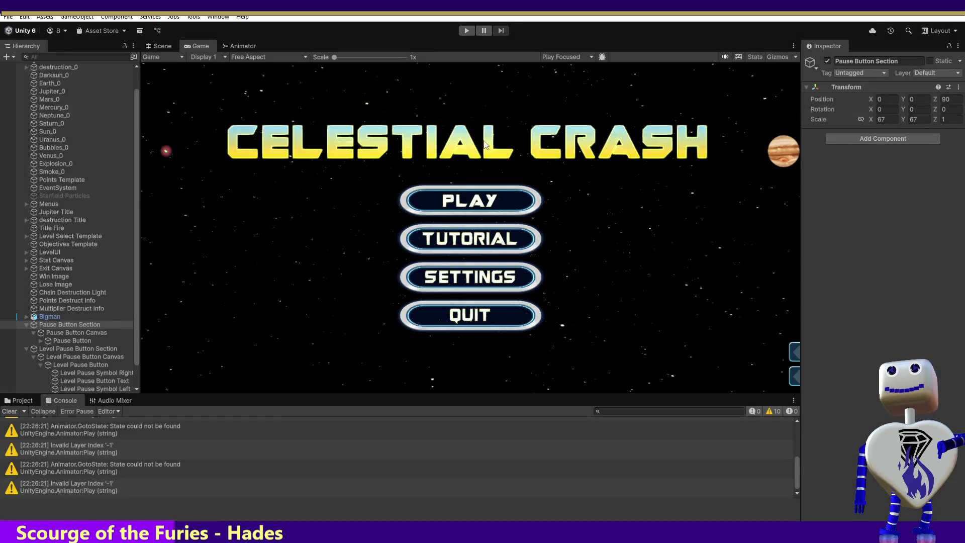
key(ctrl+6)
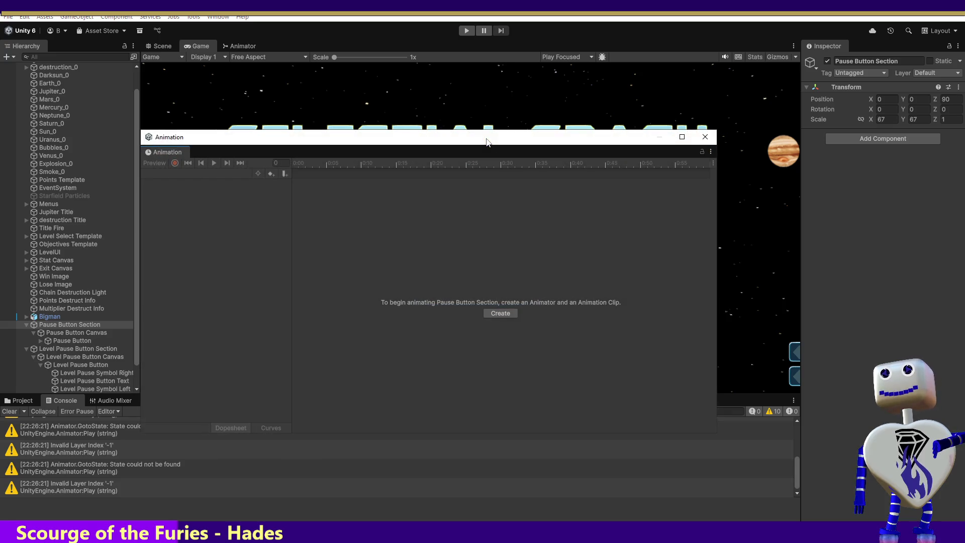
Step: Scrub Pause Button's Onscreen clip to 0:05 and back, check its 38.02 start value, then select Level Pause Button
click(76, 340)
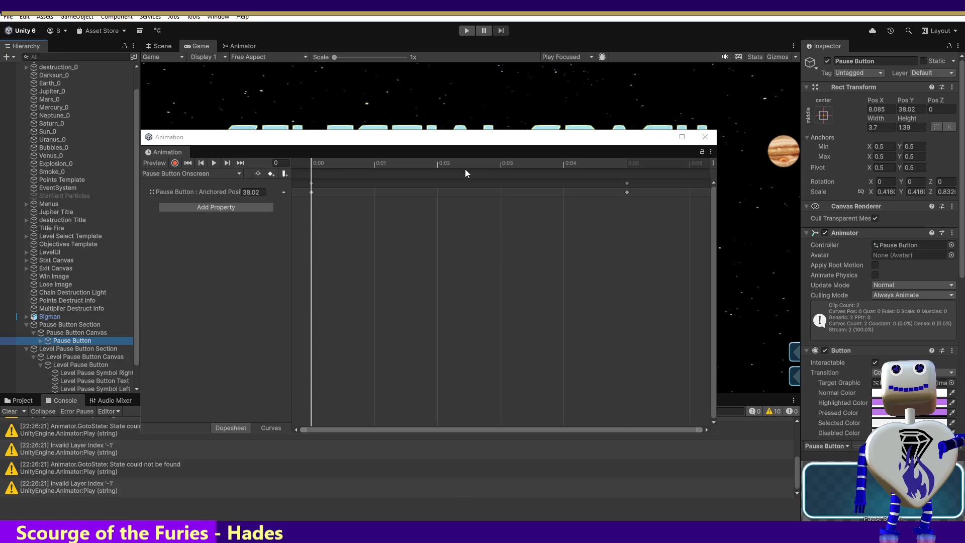
drag(337, 162, 614, 161)
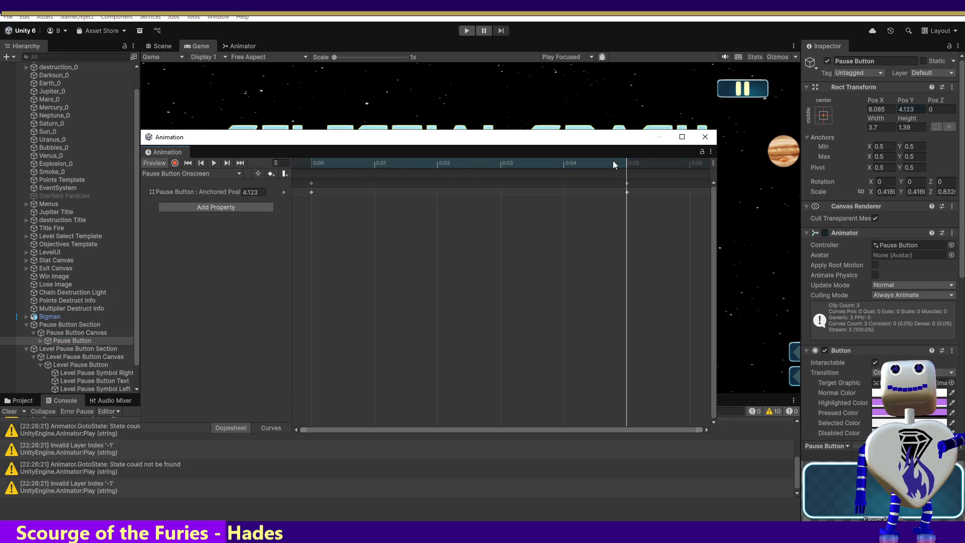
drag(613, 161, 322, 161)
click(258, 192)
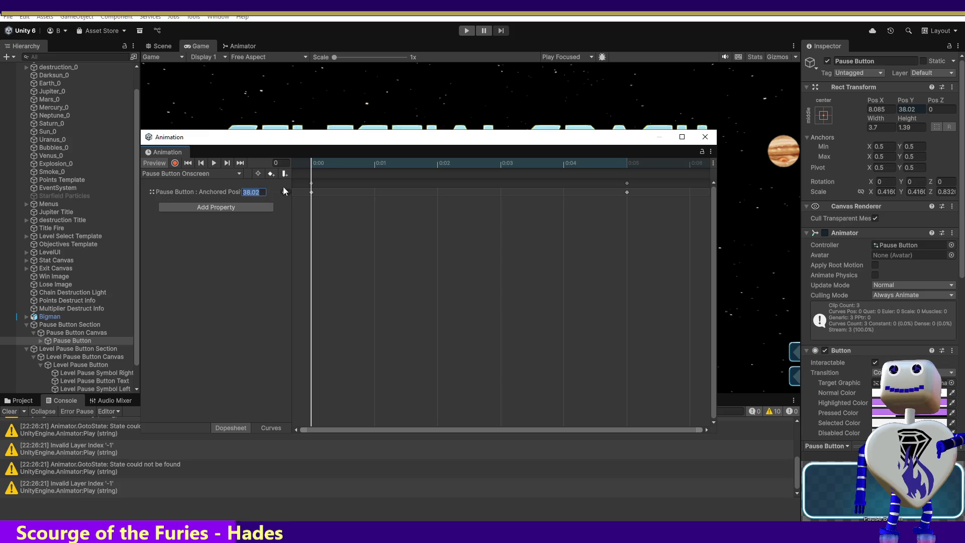
click(89, 364)
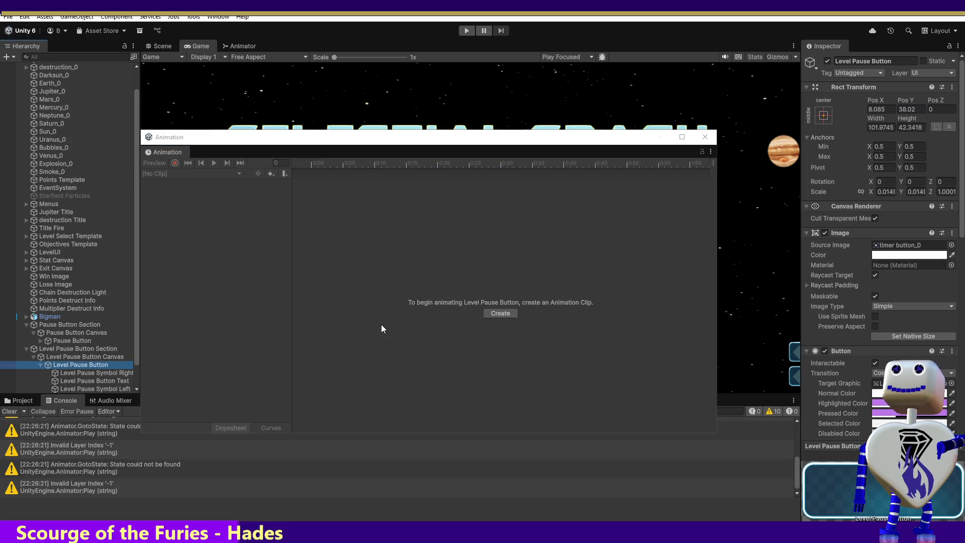
Step: Create a clip named Level Pause Button Onscreen, toggle recording on and off, then reselect Pause Button
click(496, 312)
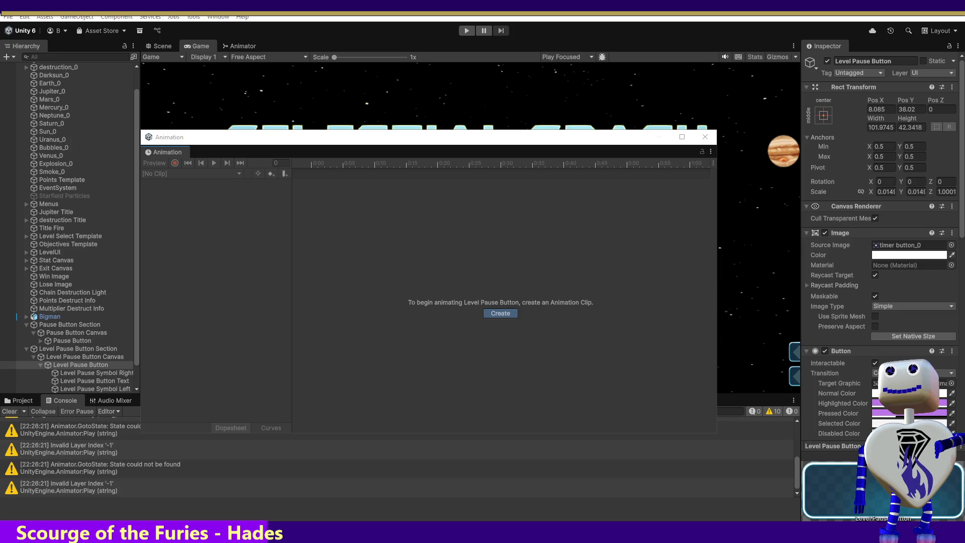
key(Return)
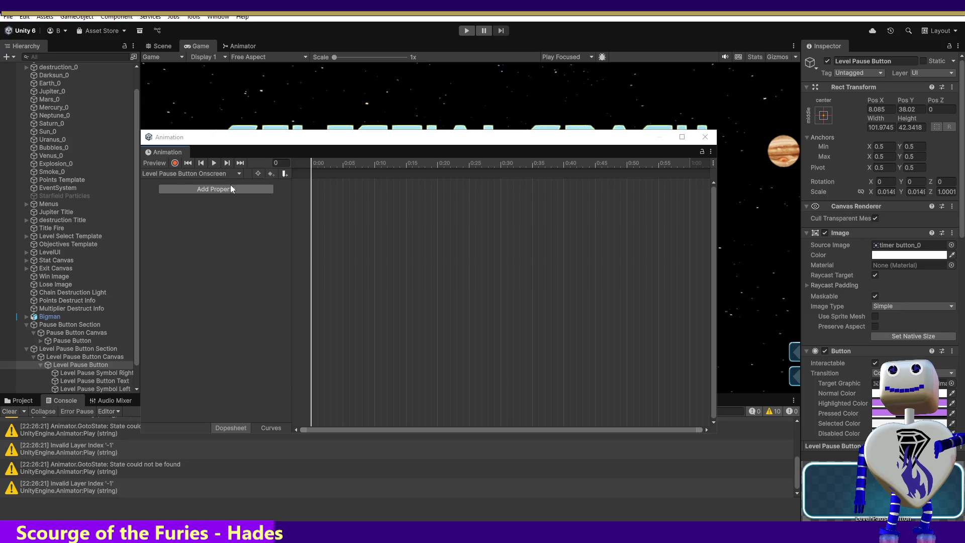
mouse_move(311, 163)
mouse_down()
mouse_move(343, 168)
mouse_move(309, 168)
mouse_up()
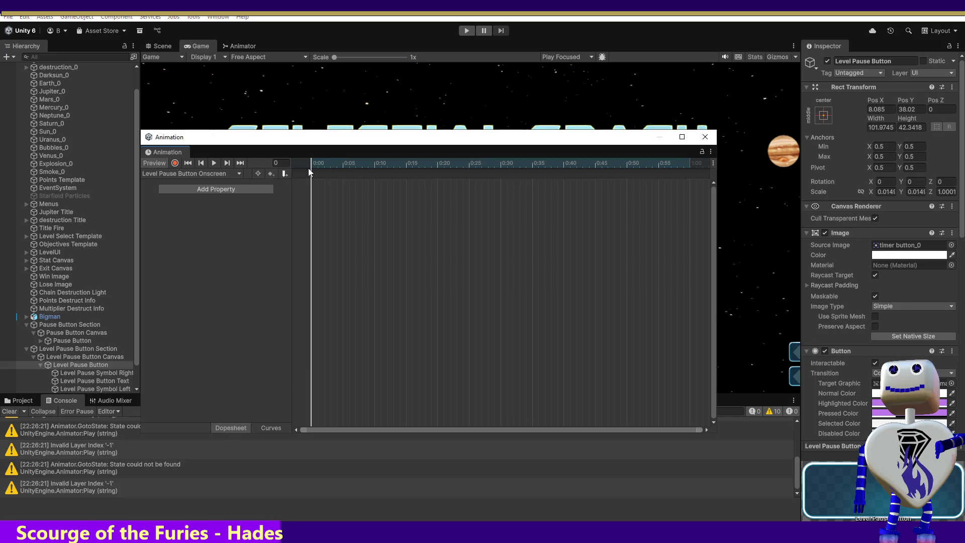
click(174, 163)
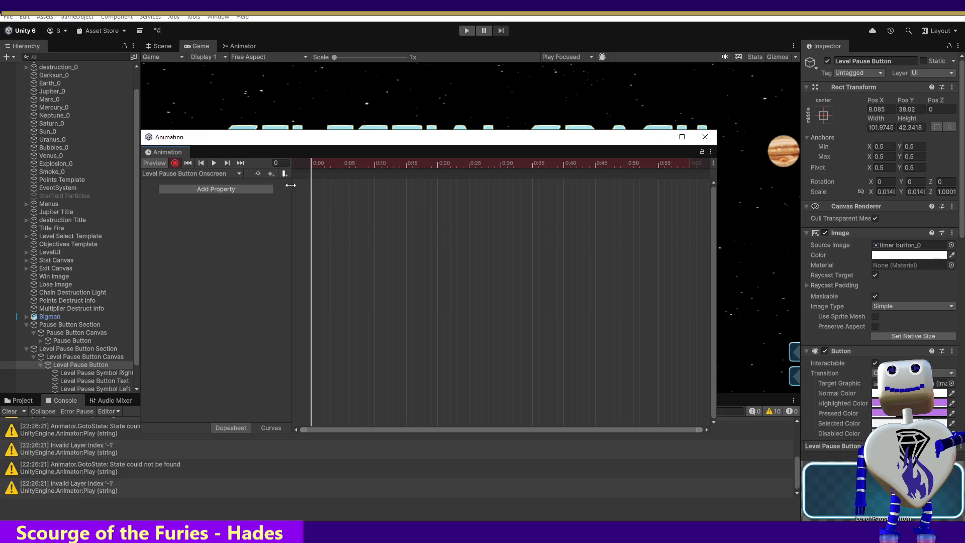
click(175, 163)
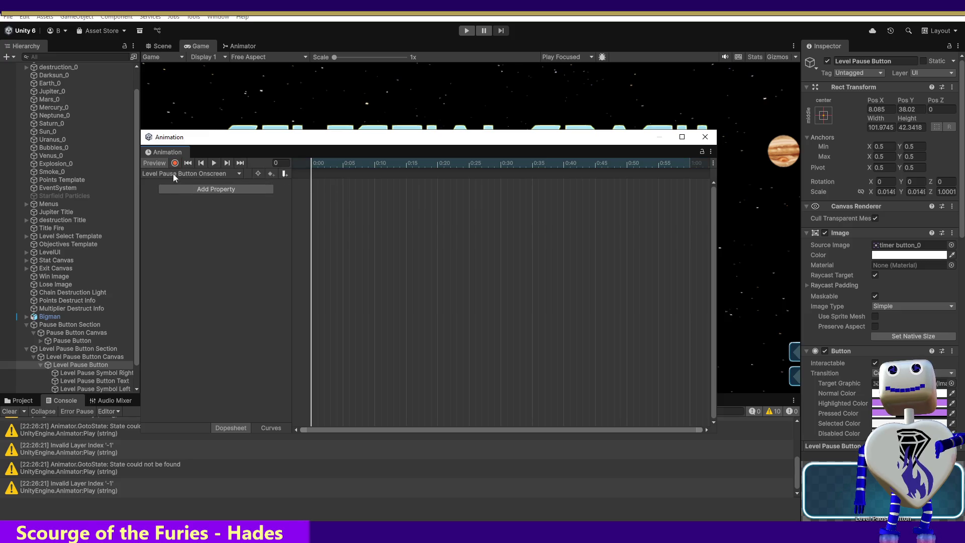
click(65, 341)
Step: Inspect Pause Button's 0:05 keyframe (anchored position 4.123), then switch to Level Pause Button's empty clip
click(629, 192)
click(628, 192)
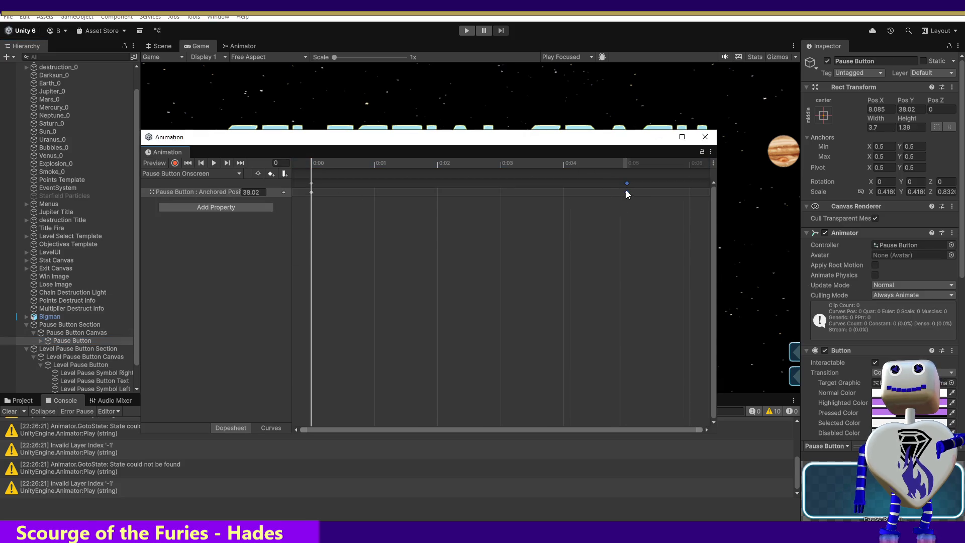
click(252, 193)
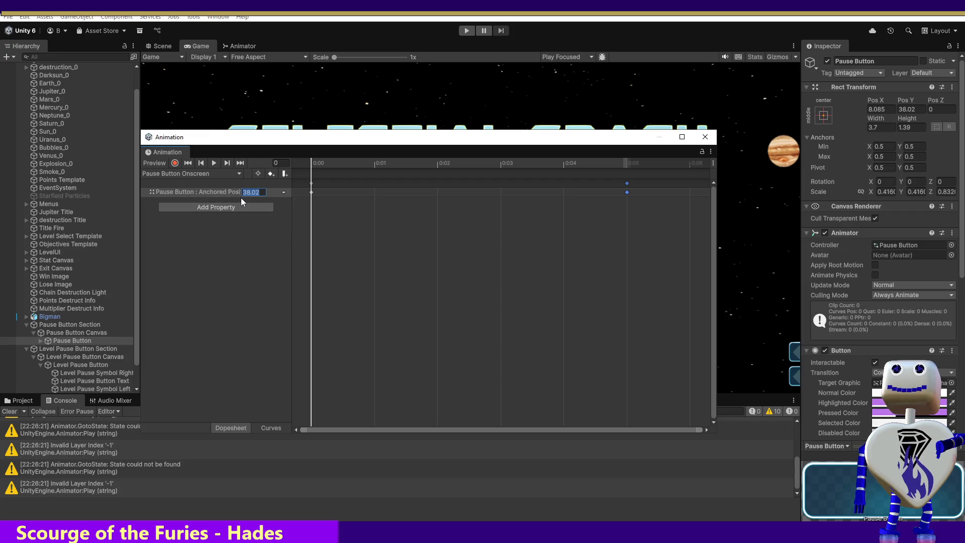
click(236, 238)
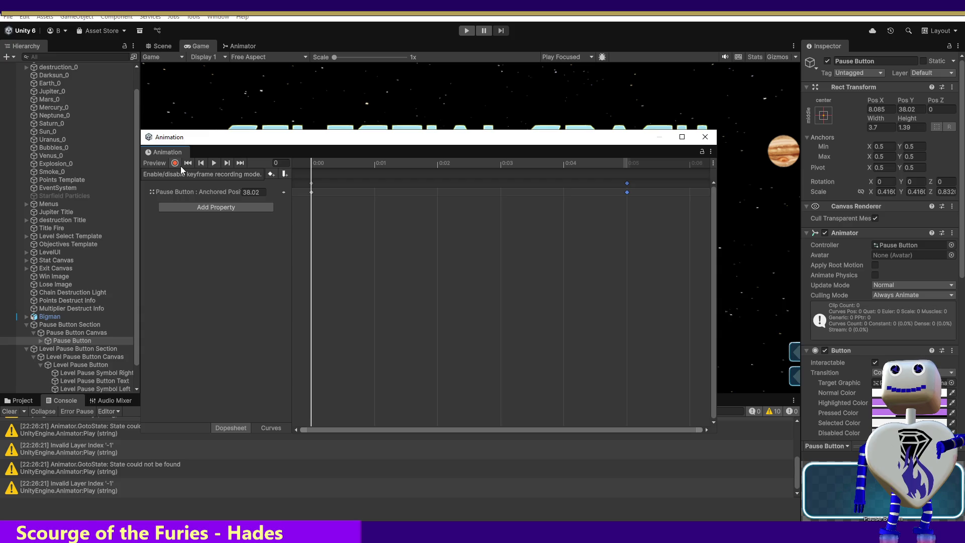
click(626, 170)
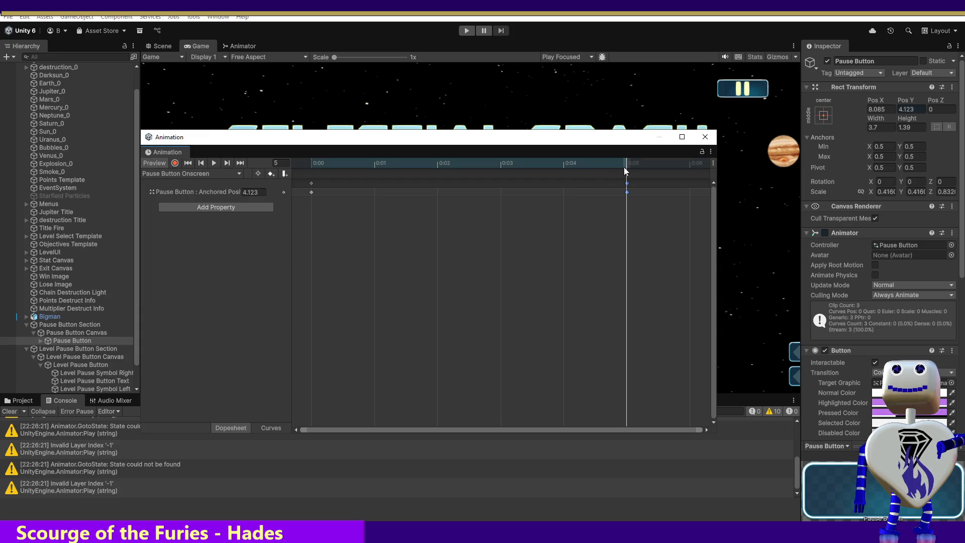
click(256, 193)
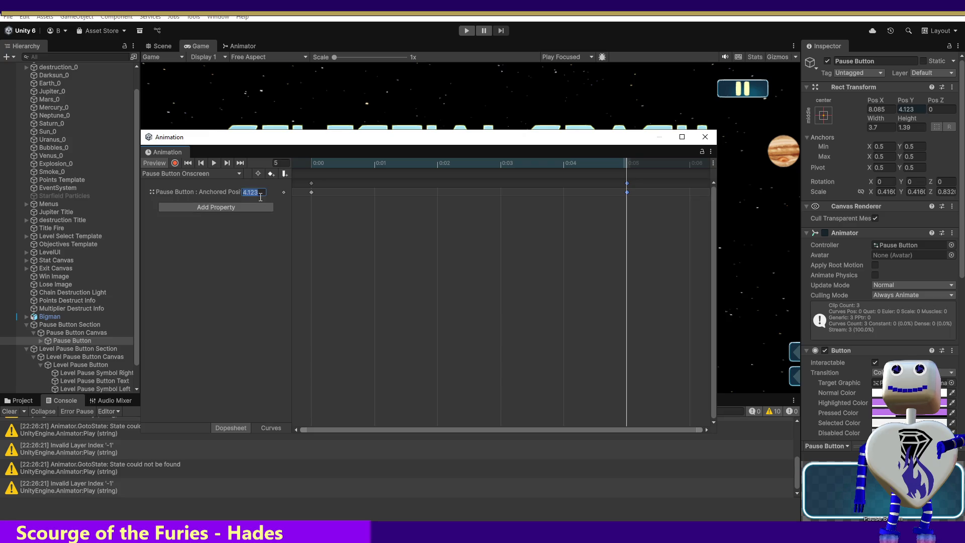
click(167, 174)
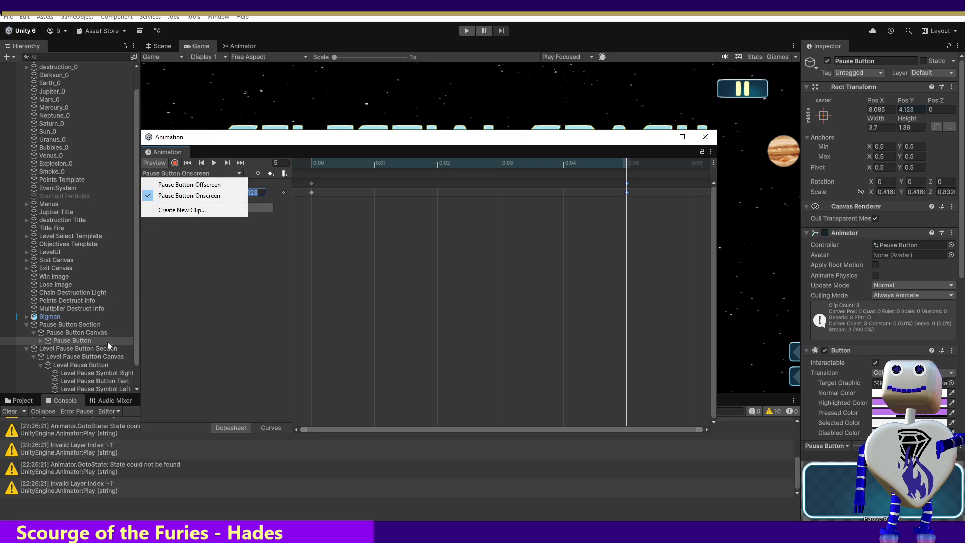
click(85, 363)
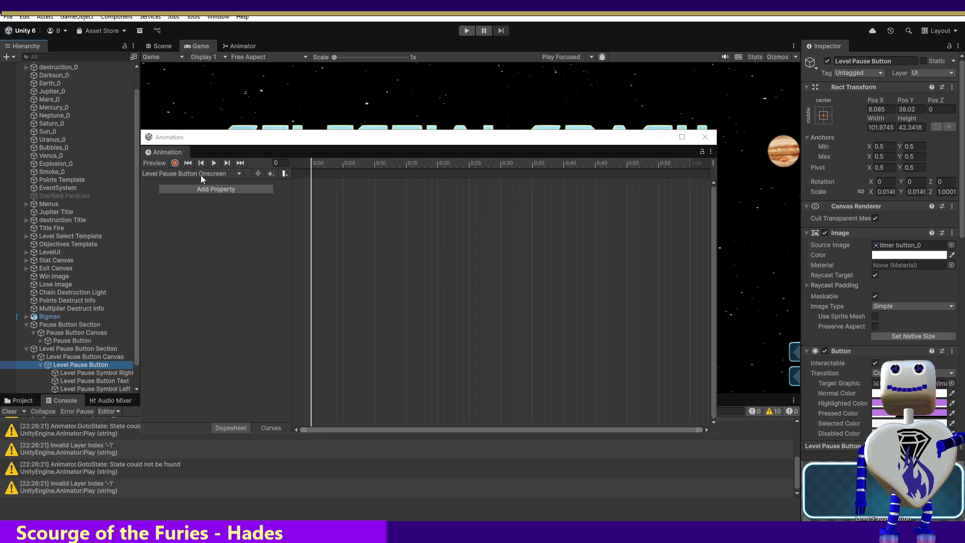
Step: Record the Level Pause Button's Pos Y as 4.123 at frame 5
click(175, 163)
drag(313, 167, 344, 172)
click(911, 109)
text(4.123)
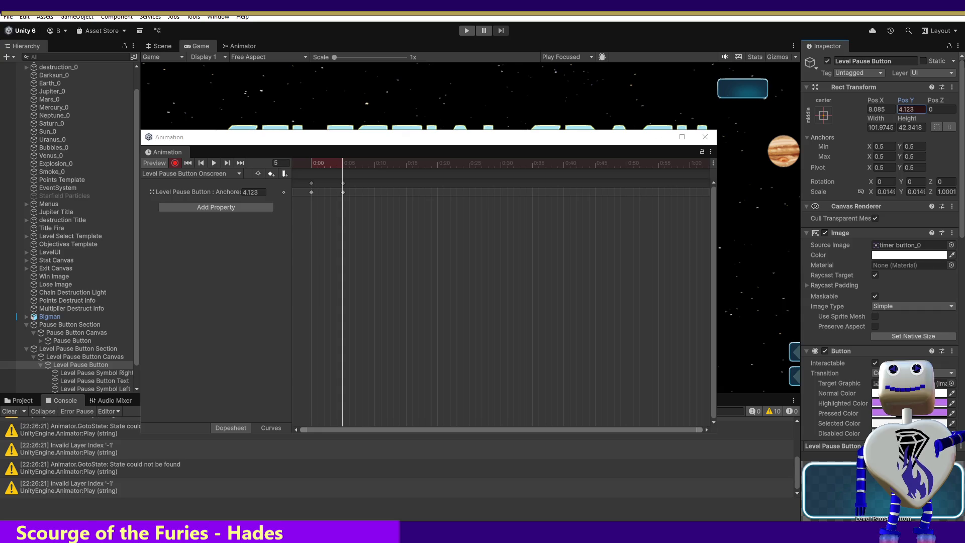
Step: Preview the onscreen motion and add a new Level Pause Button Offscreen clip
mouse_move(338, 162)
mouse_down()
mouse_move(305, 164)
mouse_move(342, 164)
mouse_up()
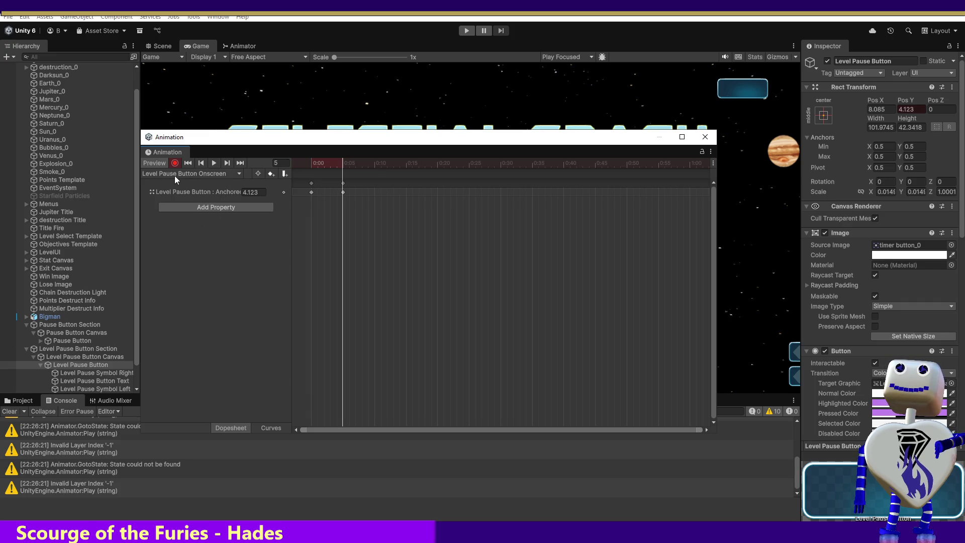
click(194, 175)
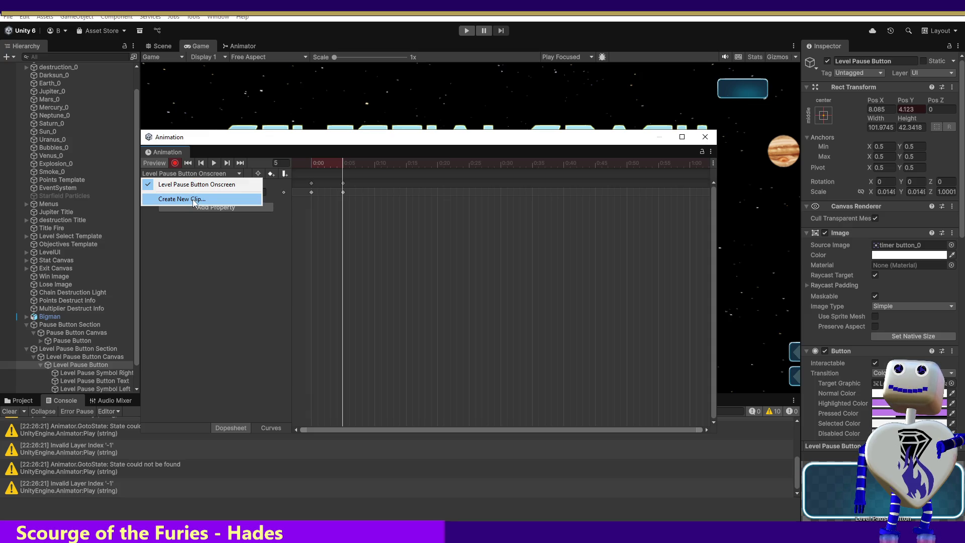
click(192, 199)
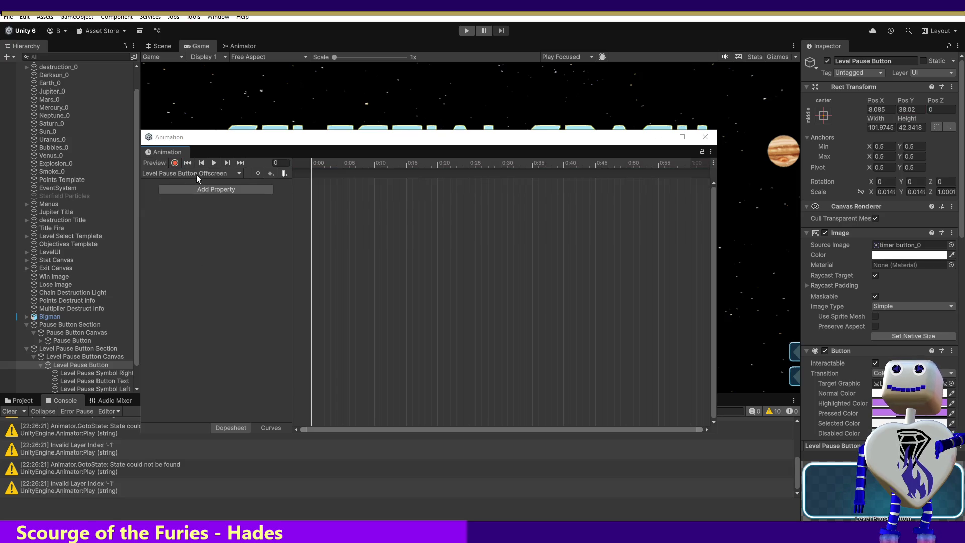
Step: Stop recording on the Onscreen clip and compare it with the empty Offscreen clip
click(194, 173)
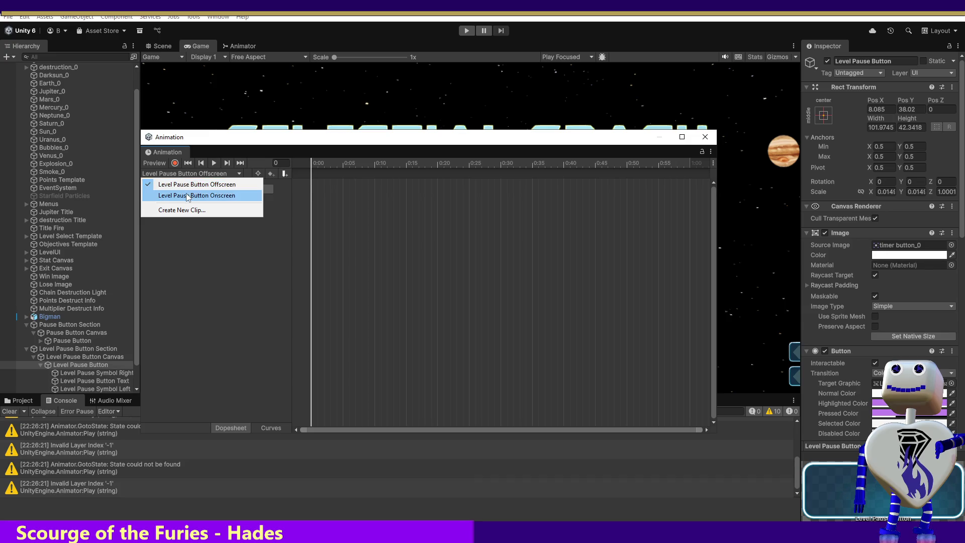
click(187, 196)
mouse_move(311, 161)
mouse_down()
mouse_move(618, 169)
mouse_move(293, 170)
mouse_up()
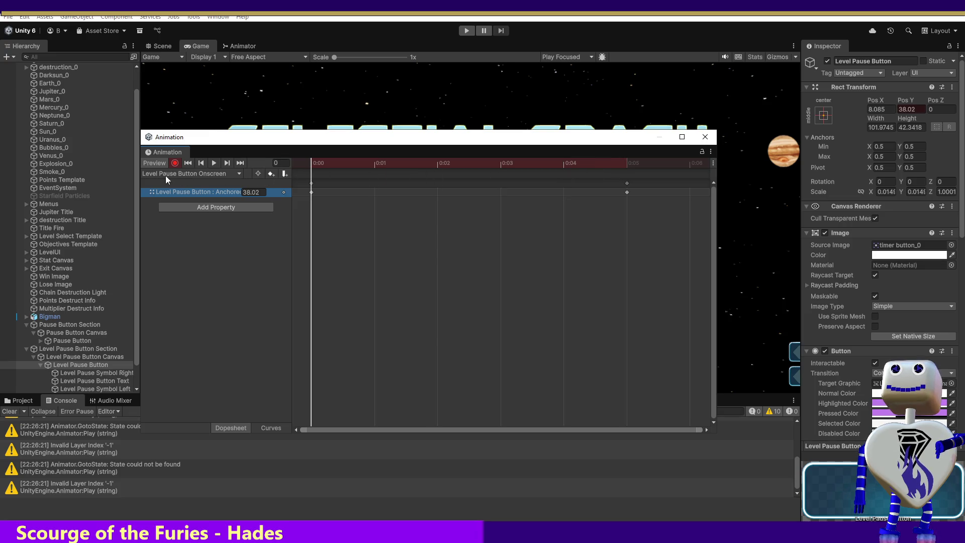
click(175, 163)
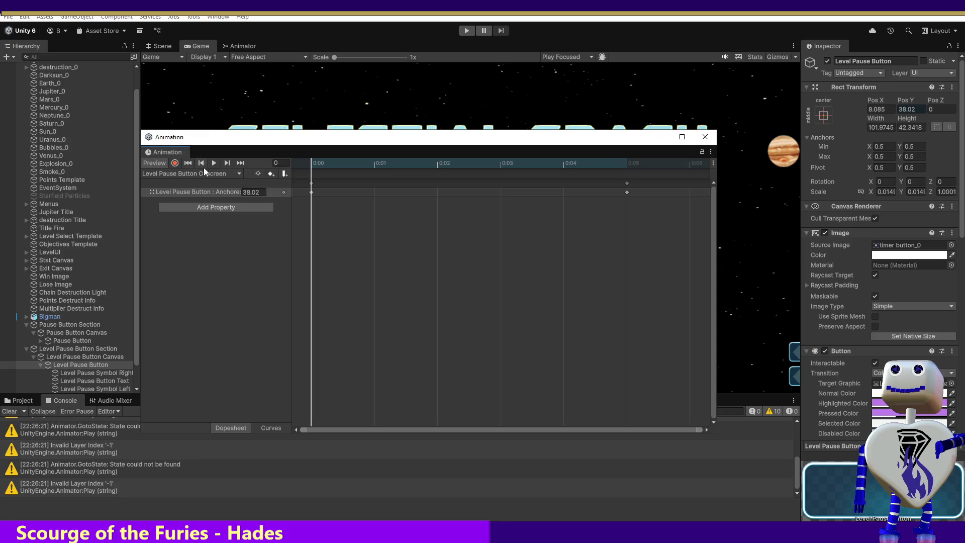
click(186, 174)
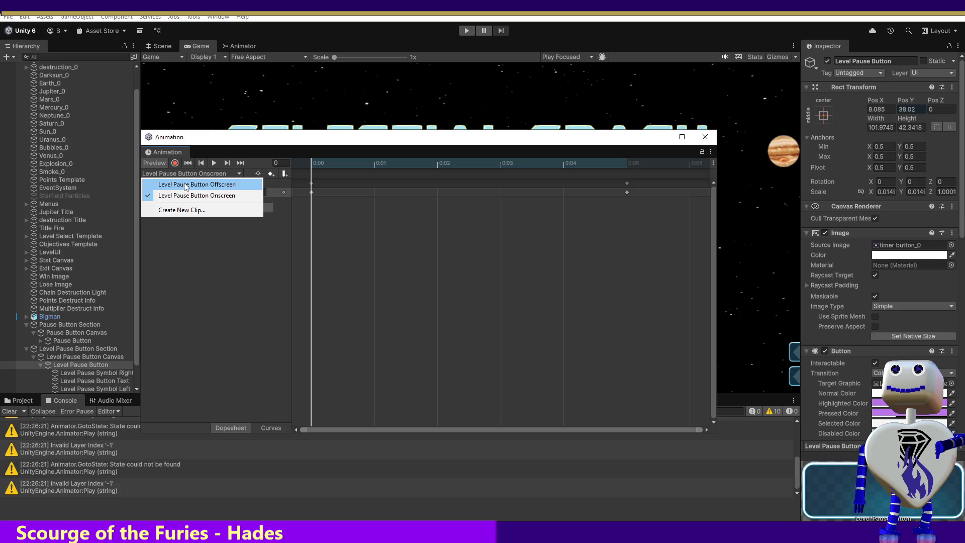
click(186, 185)
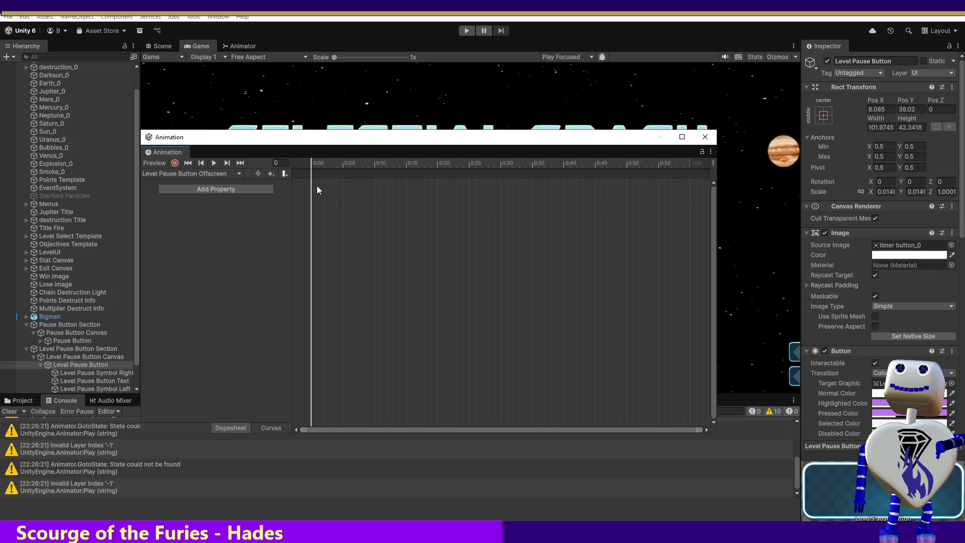
click(221, 174)
click(210, 195)
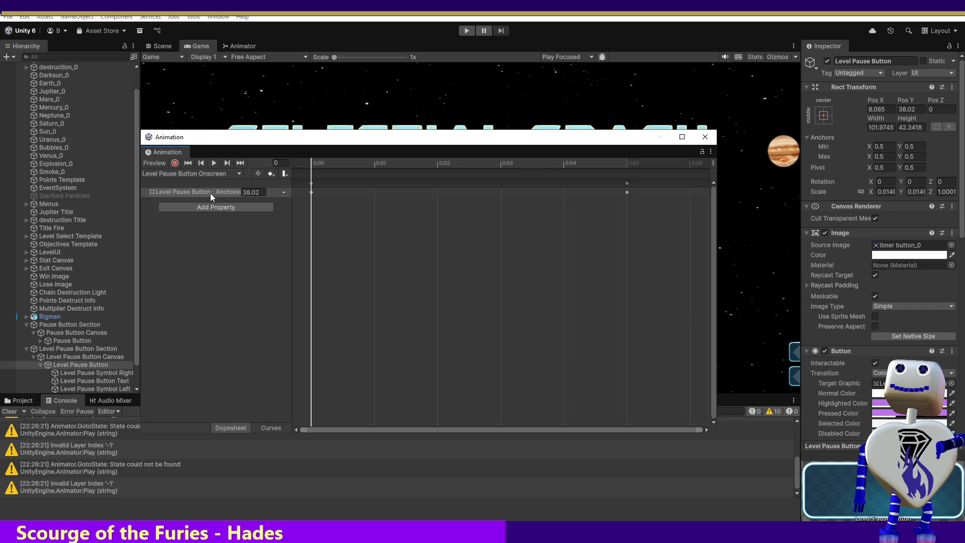
Step: Copy the Onscreen clip's 0:05 keyframe and paste 4.123 as the Offscreen clip's starting key
click(627, 192)
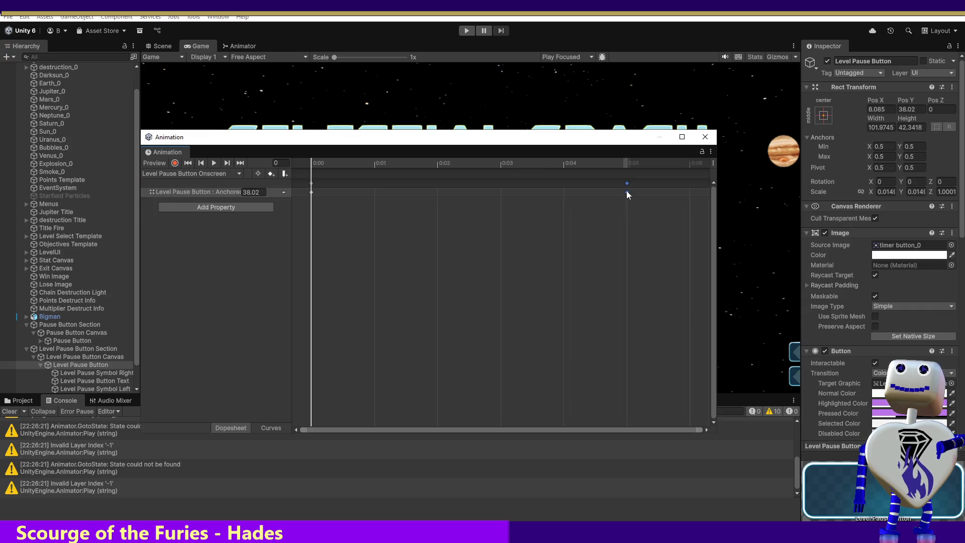
drag(319, 162, 612, 162)
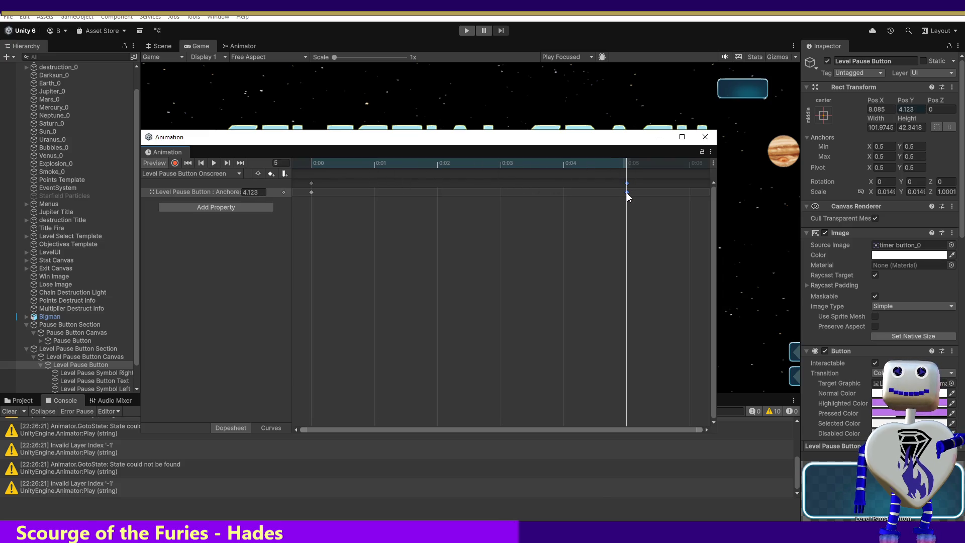
click(174, 173)
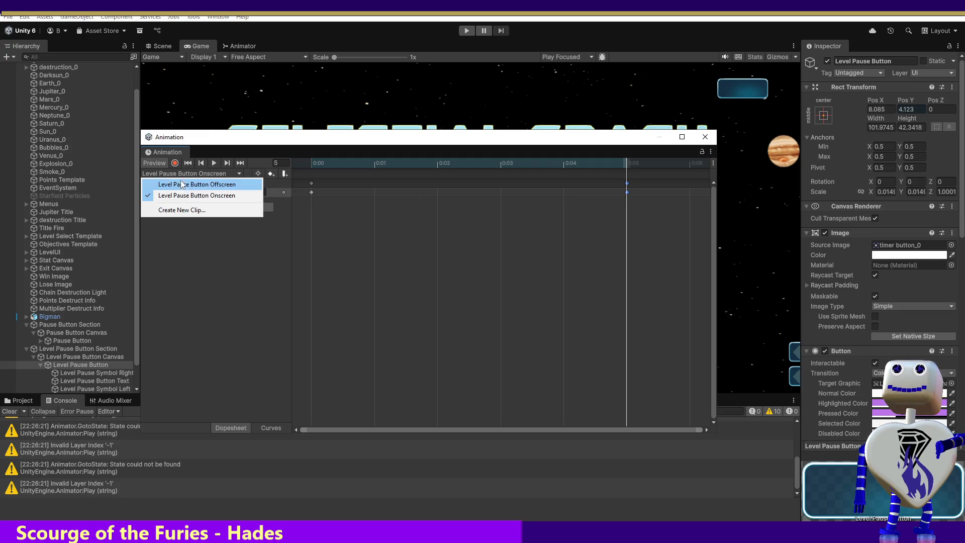
click(185, 185)
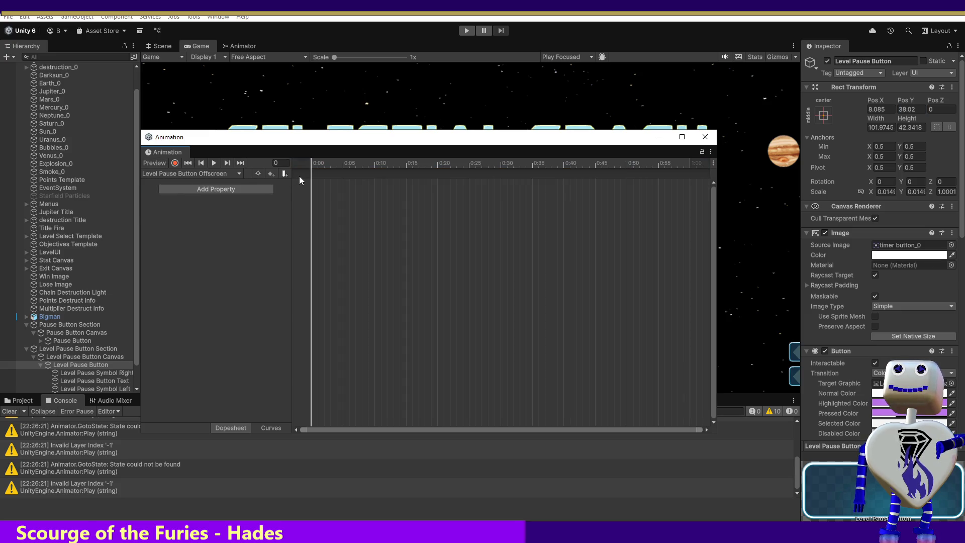
key(ctrl+v)
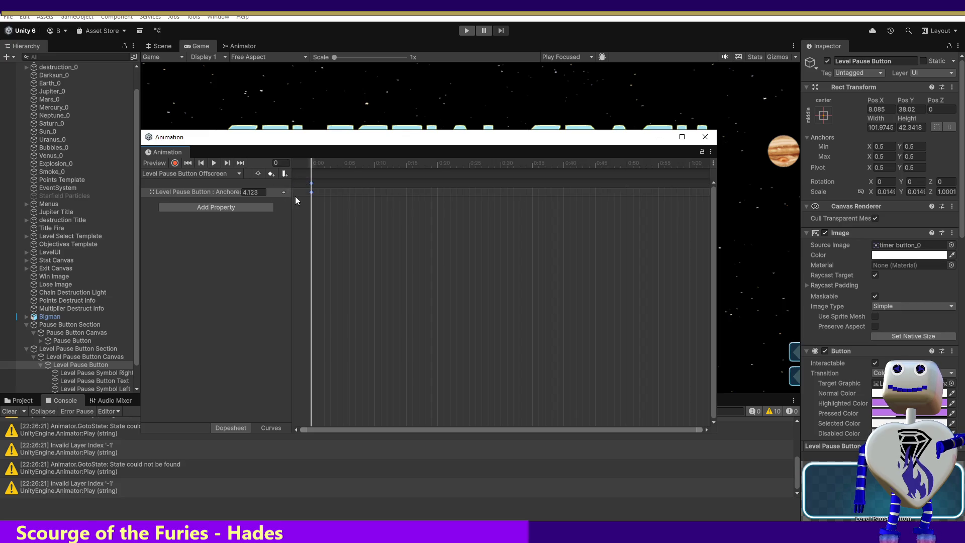
Step: Take the Onscreen clip's 0:00 keyframe and key Pos Y 38.02 at 0:05 in the Offscreen clip
click(215, 175)
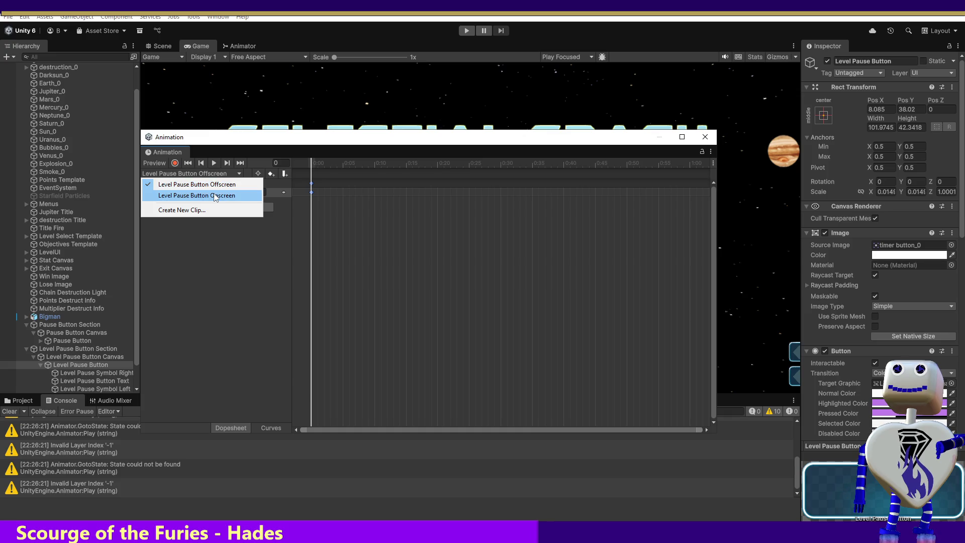
click(214, 196)
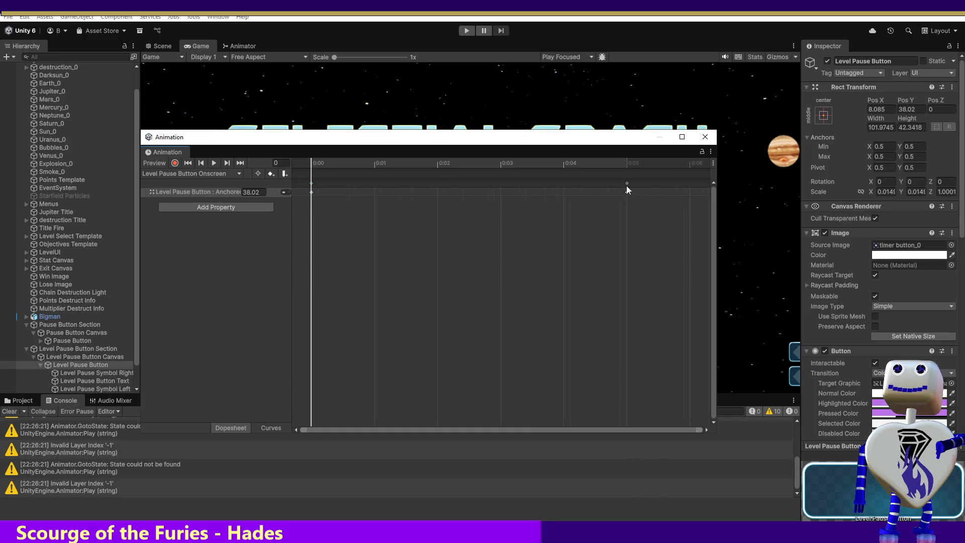
click(312, 194)
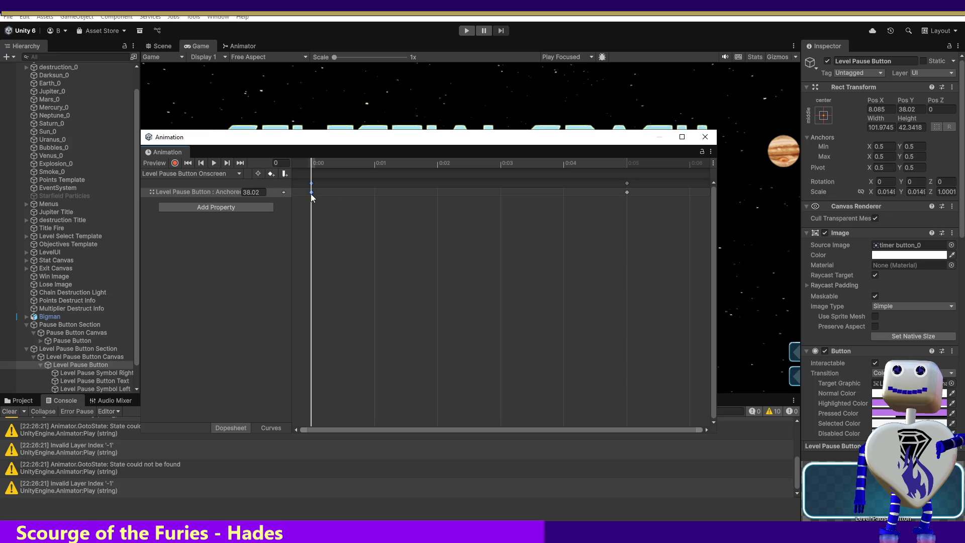
right_click(310, 191)
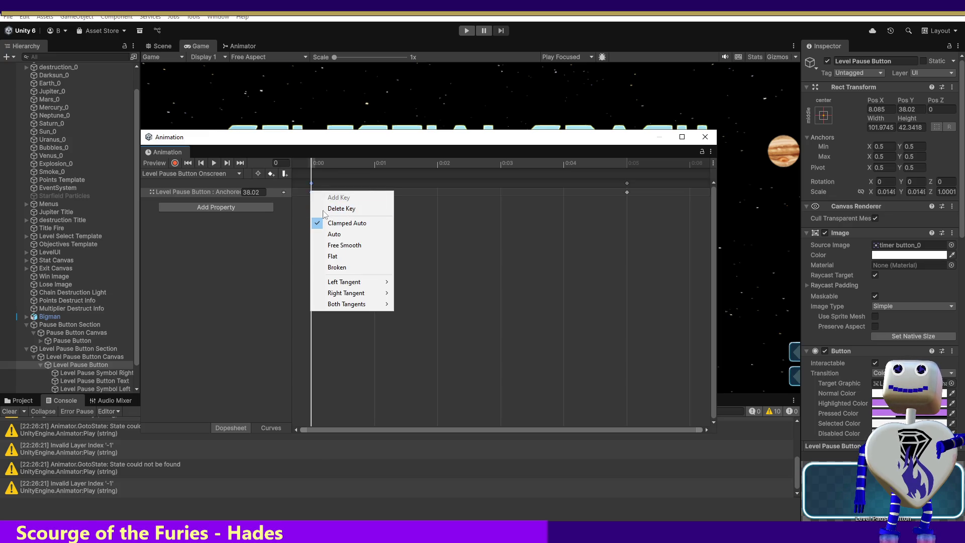
click(321, 181)
click(312, 193)
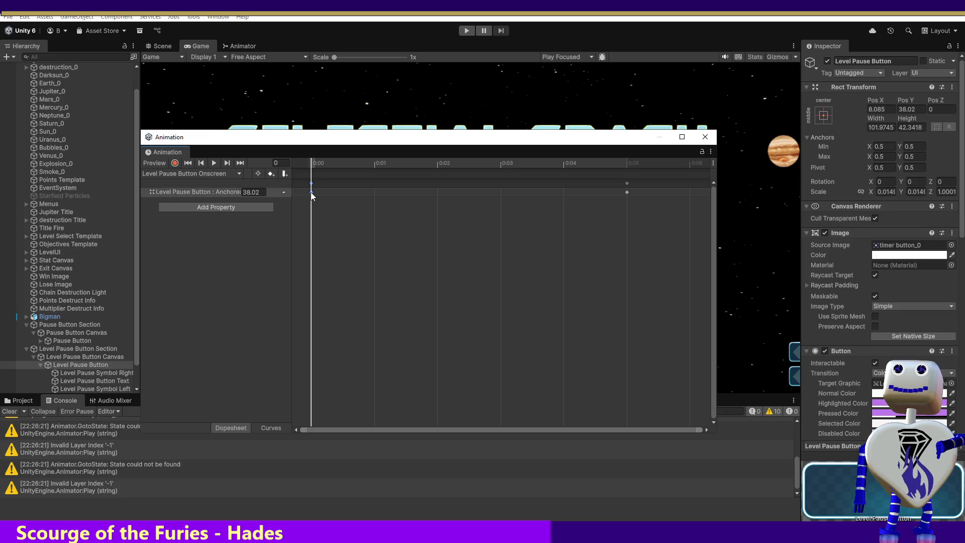
click(202, 175)
click(201, 183)
drag(324, 165, 611, 176)
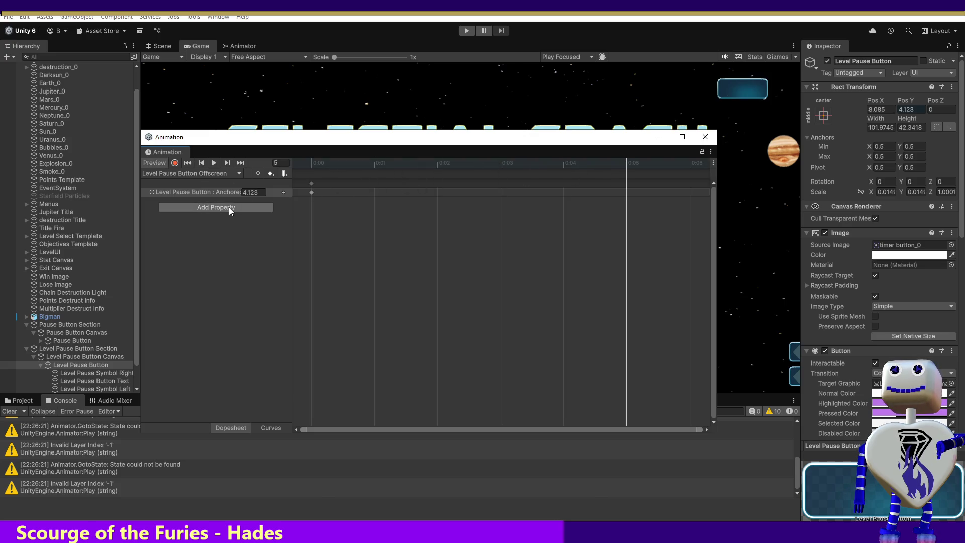
right_click(628, 175)
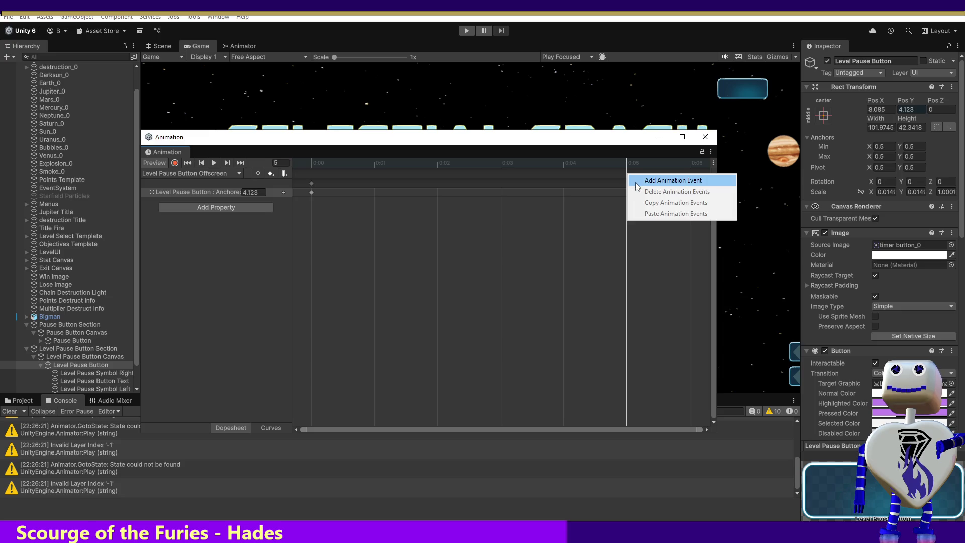
key(Escape)
key(k)
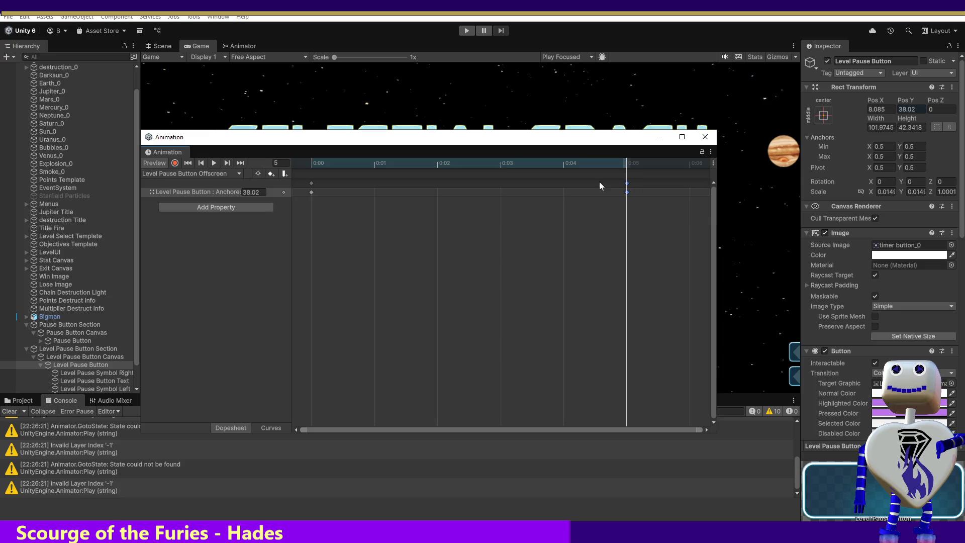
Step: Preview the Offscreen clip from frame 4 back to 0:00 and collapse Level Pause Button
click(564, 163)
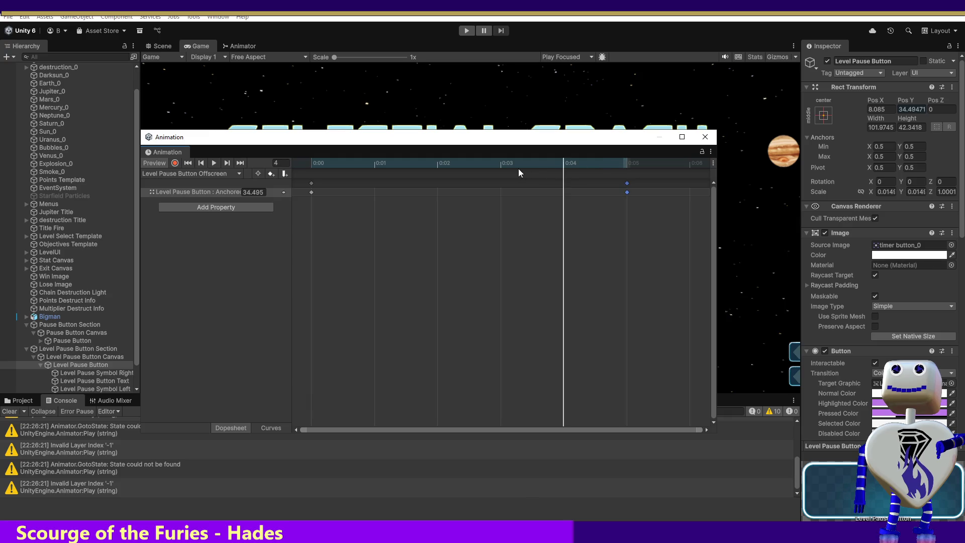
mouse_move(345, 166)
mouse_down()
mouse_move(422, 166)
mouse_move(336, 167)
mouse_move(610, 171)
mouse_move(322, 155)
mouse_move(617, 171)
mouse_up()
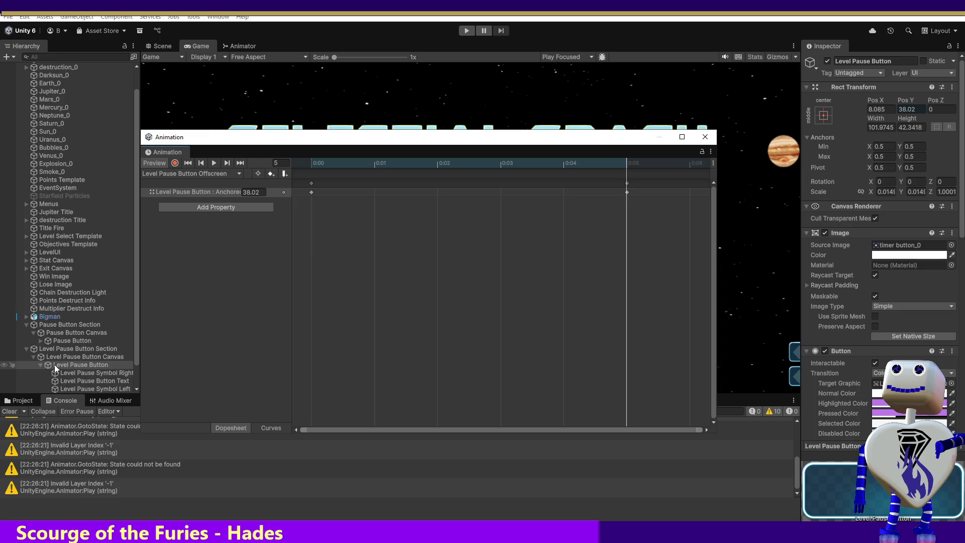
click(40, 365)
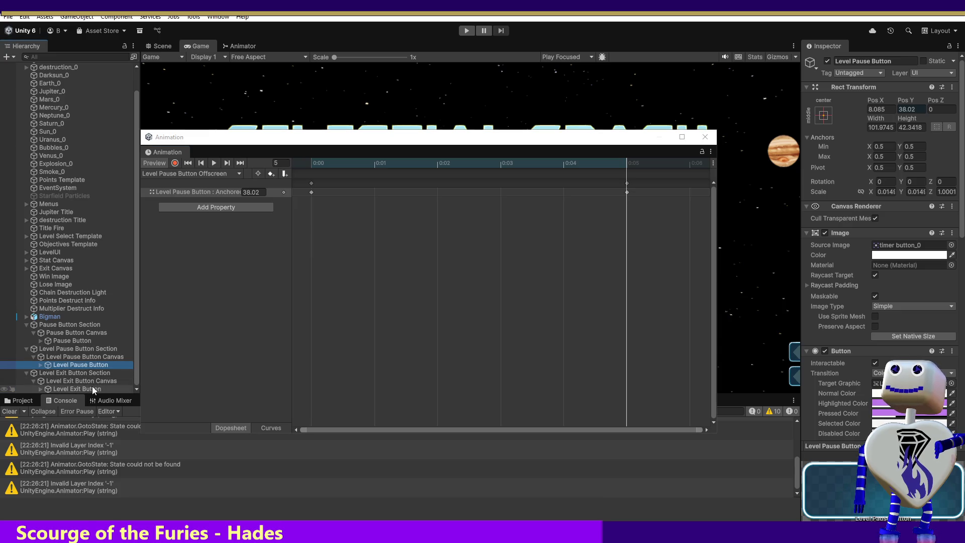
Step: Select Level Exit Button and create a clip saved as Level Exit Button Onscreen
click(75, 389)
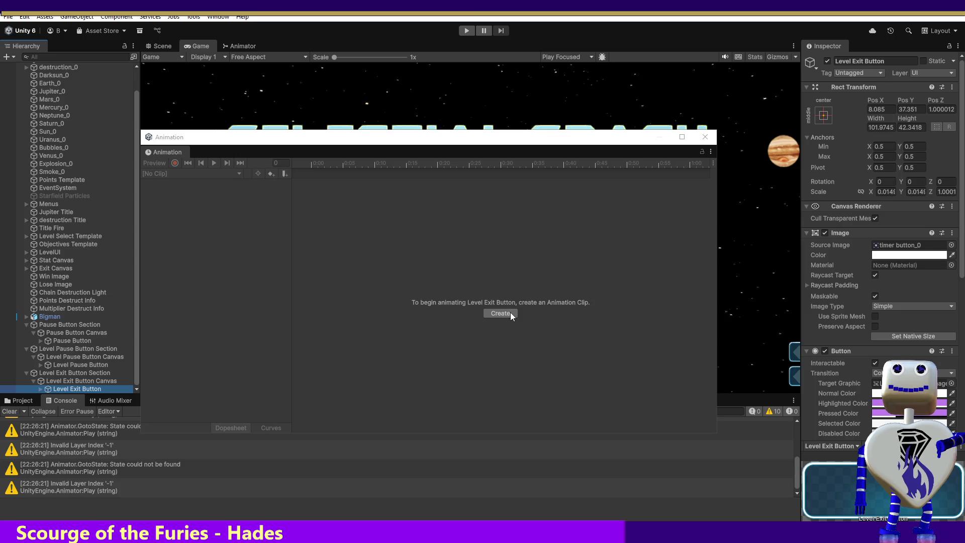
click(221, 180)
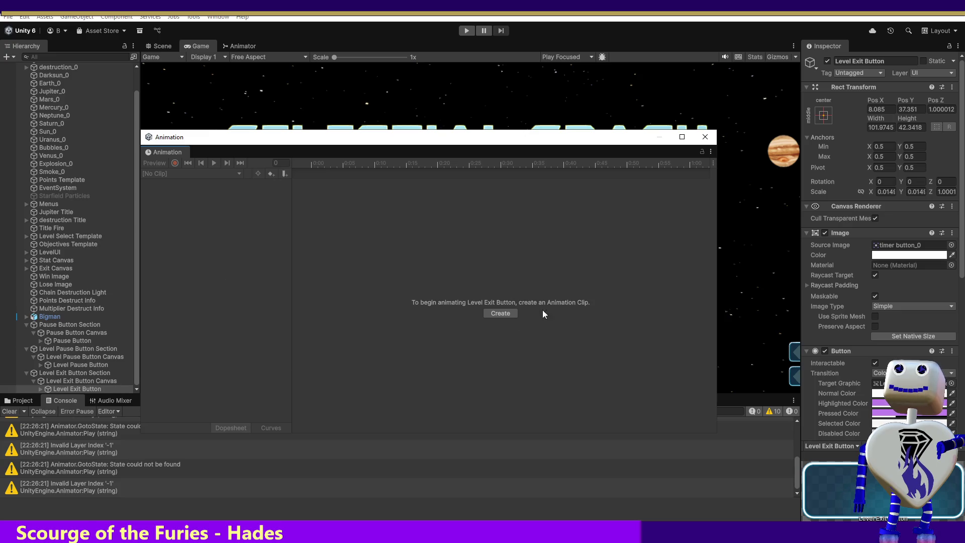
click(501, 314)
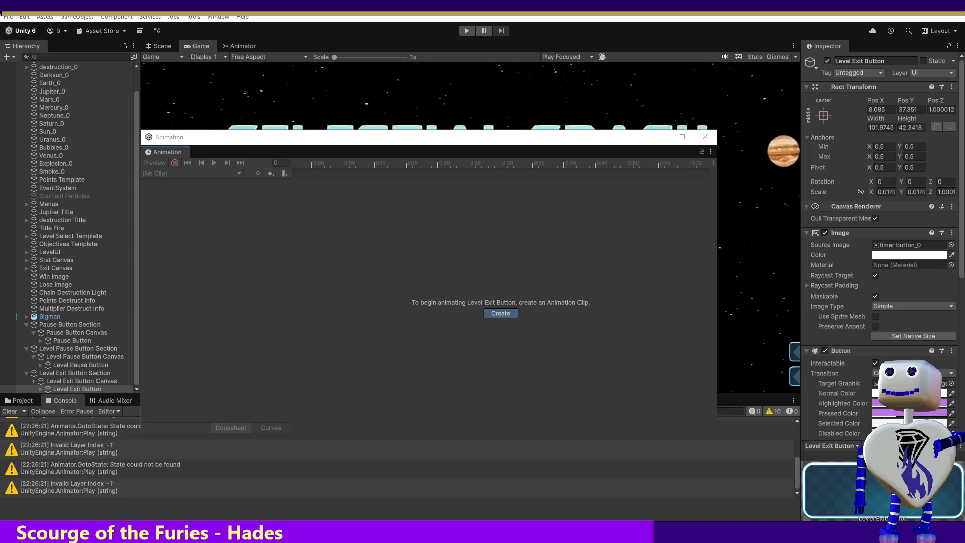
key(Return)
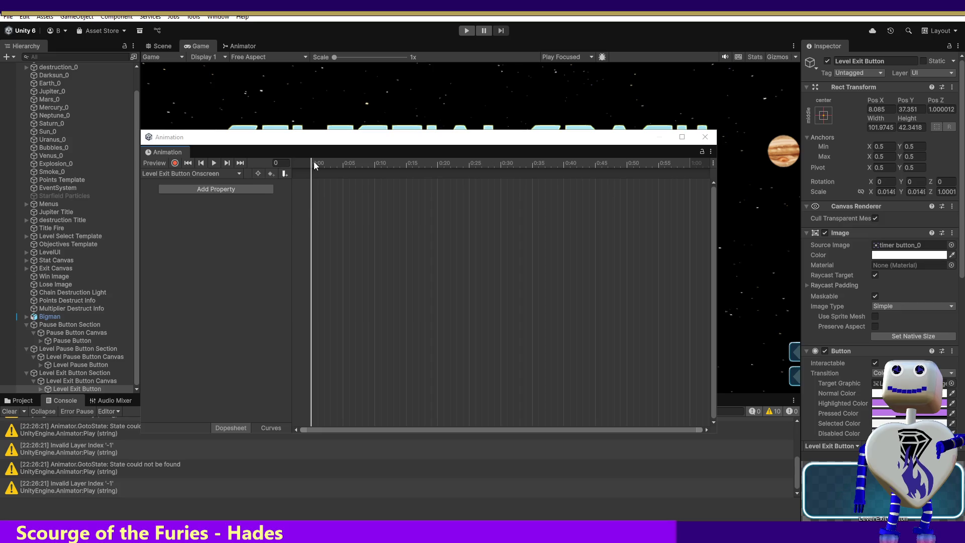
Step: Key Pos Y 38.02 at 0:05 on the exit clip, undo it, stop recording, and select Level Pause Button
click(174, 163)
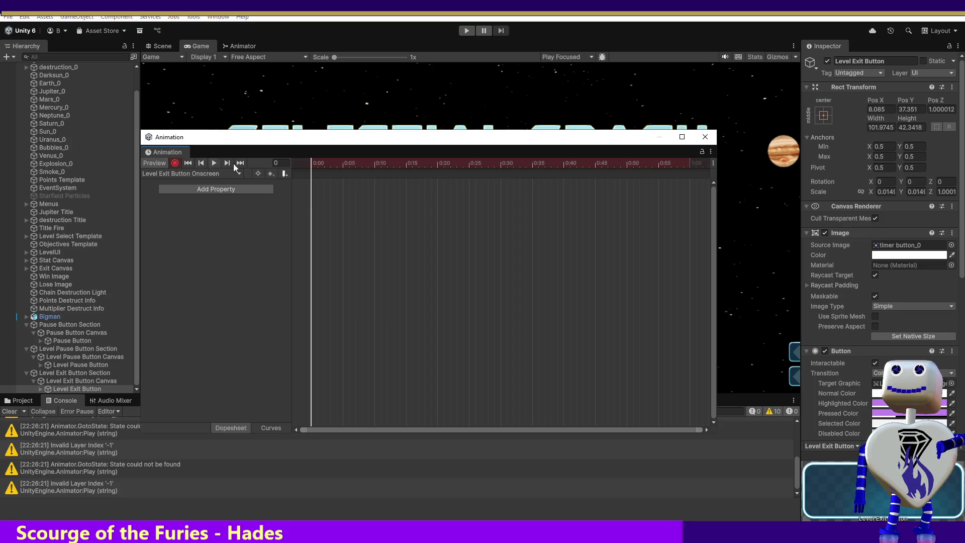
drag(310, 166, 344, 169)
text(38.02)
key(Return)
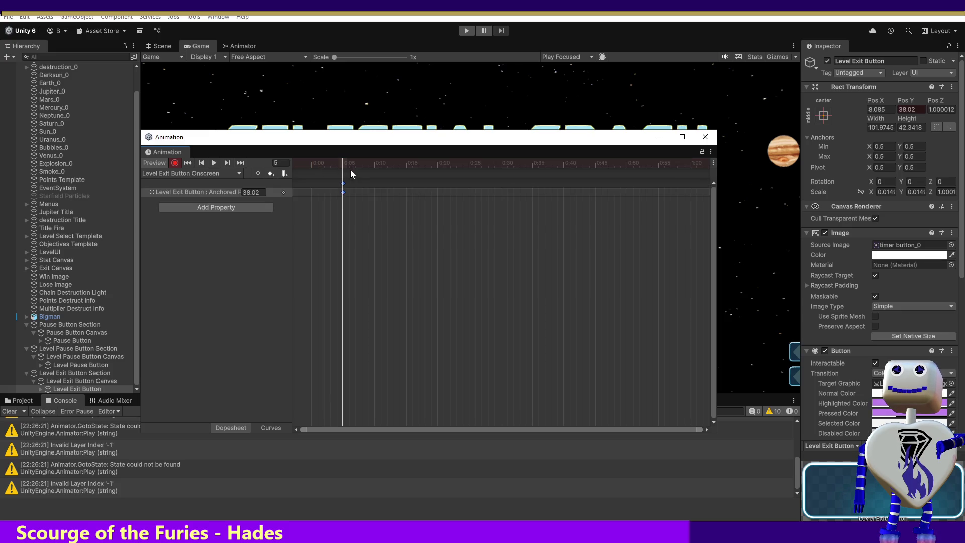
key(ctrl+z)
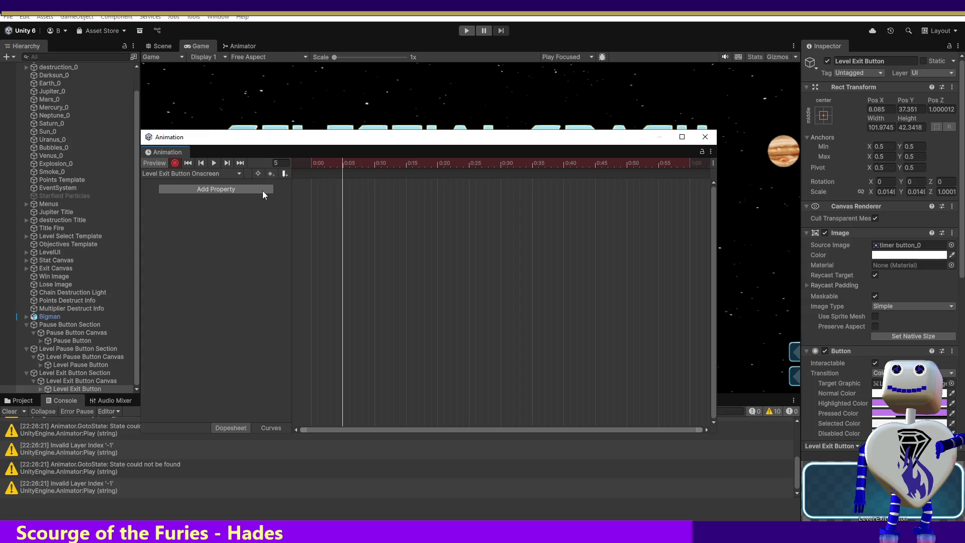
click(174, 162)
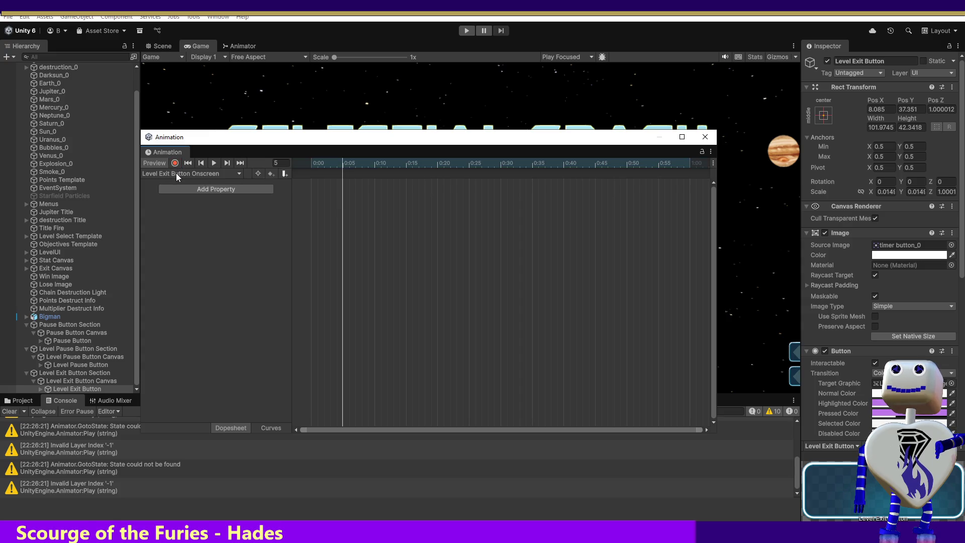
click(77, 366)
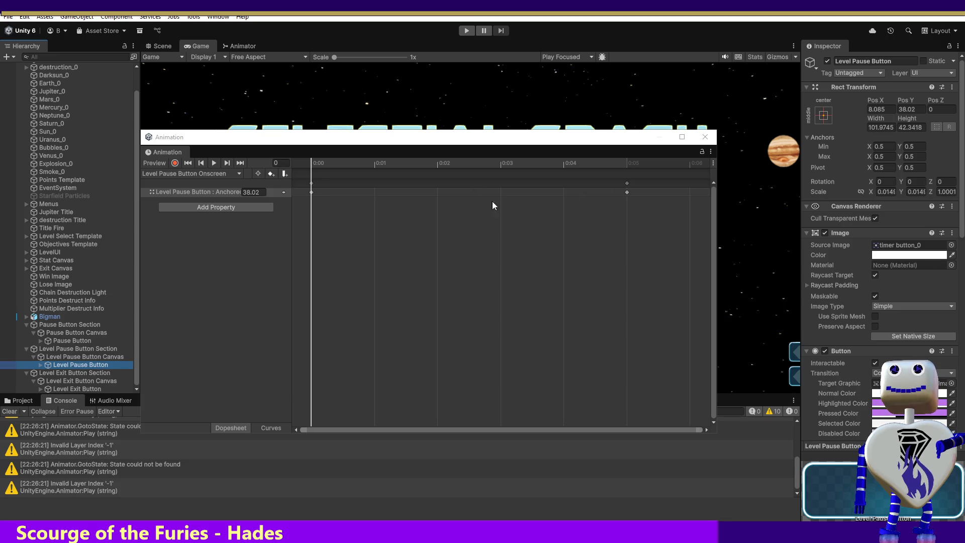
Step: Check the pause clip's Pos Y values: 38.02 at the start and 4.123 at 0:05
click(246, 193)
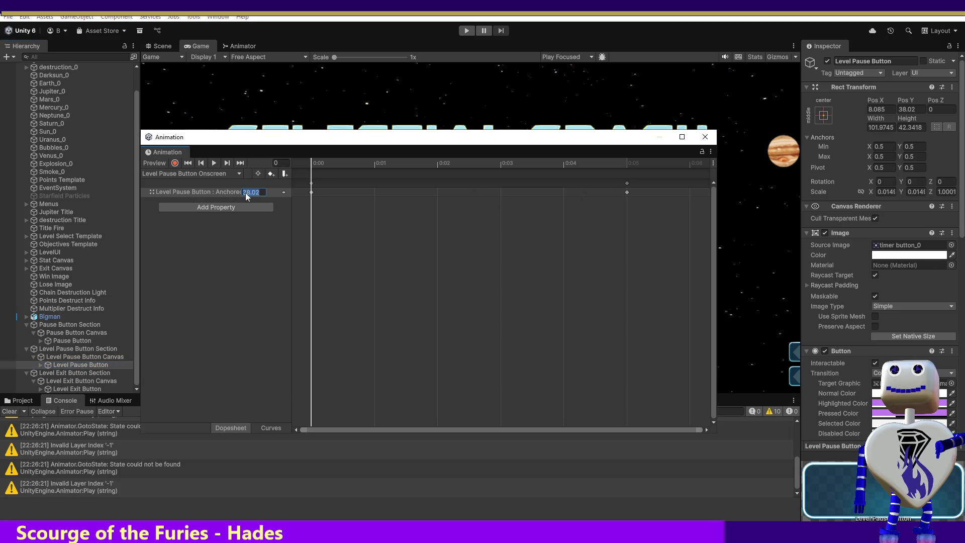
click(627, 193)
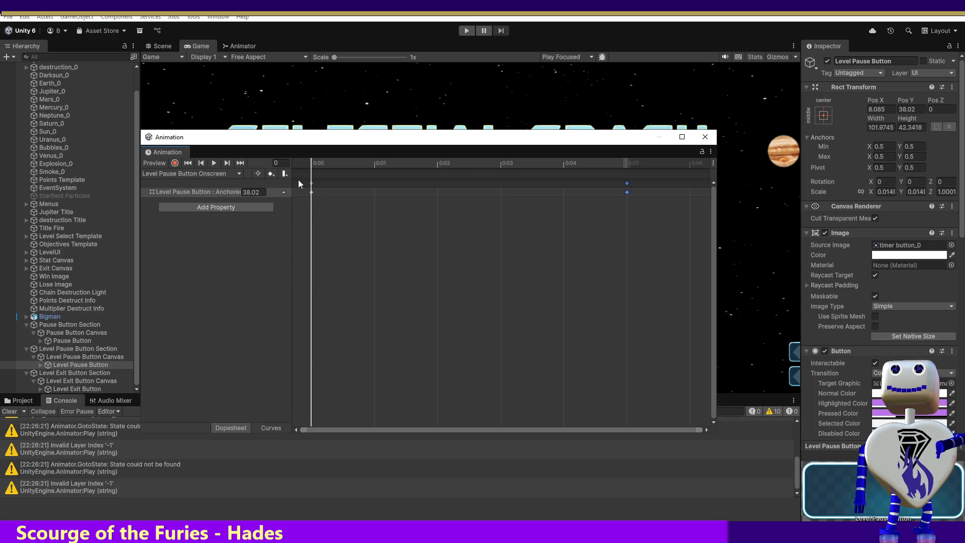
drag(312, 163, 604, 166)
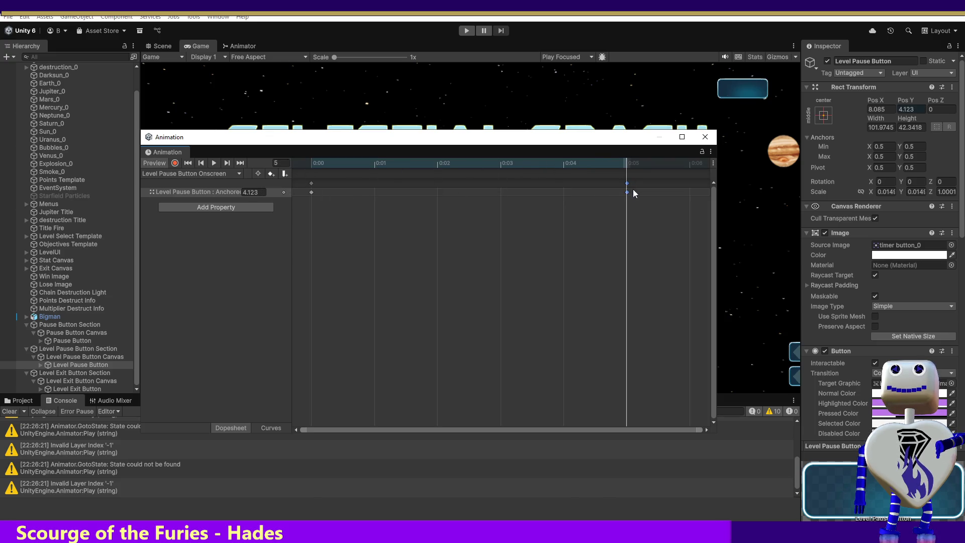
click(256, 192)
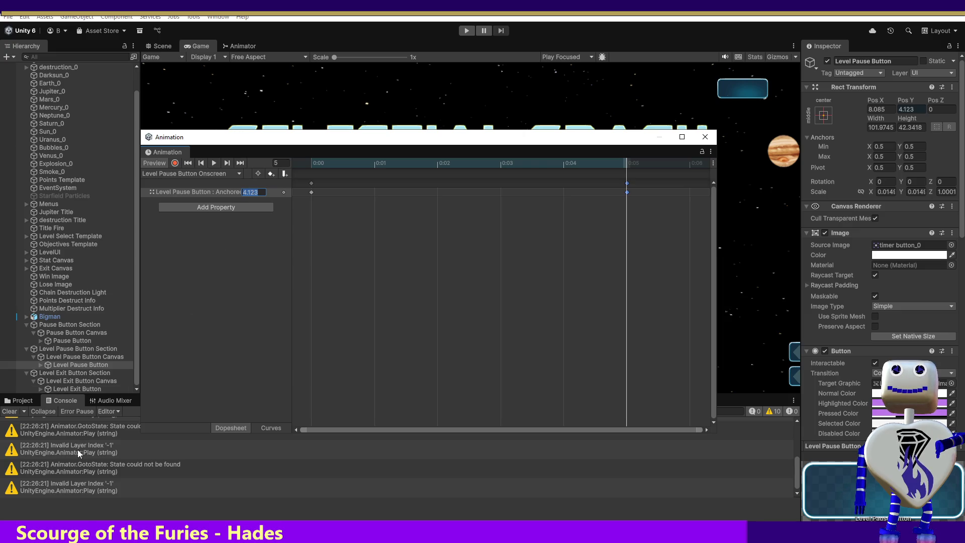
Step: Reselect Level Exit Button, move its clip to frame 5, and turn on recording
click(93, 390)
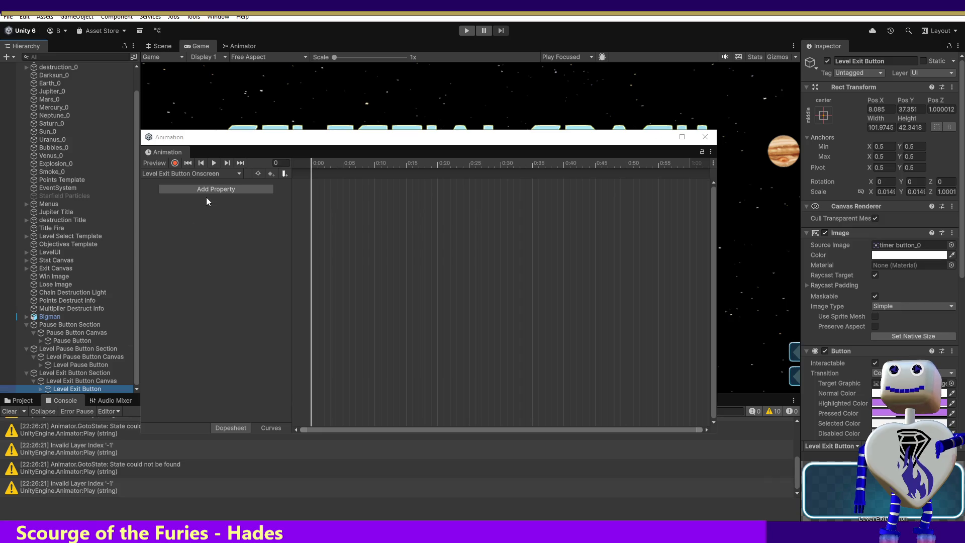
click(68, 366)
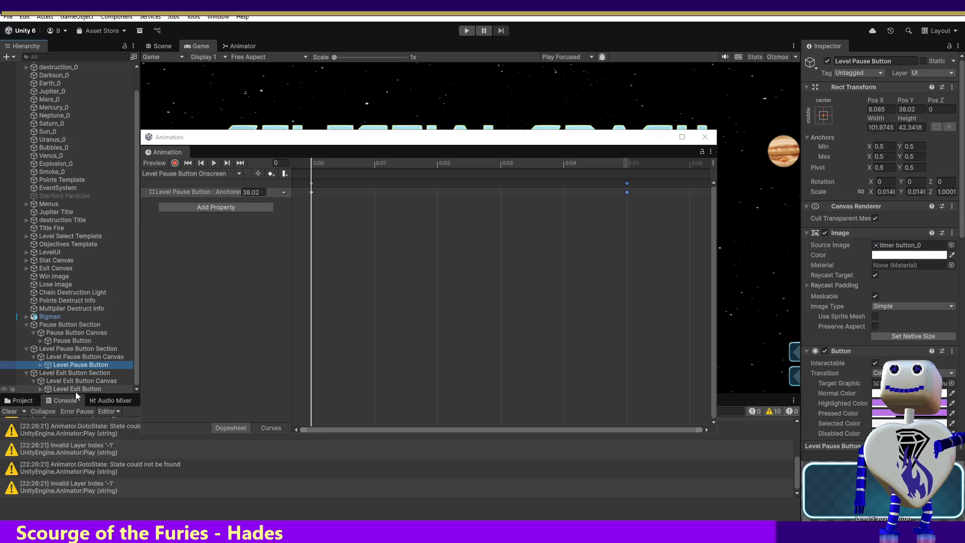
click(76, 373)
click(76, 381)
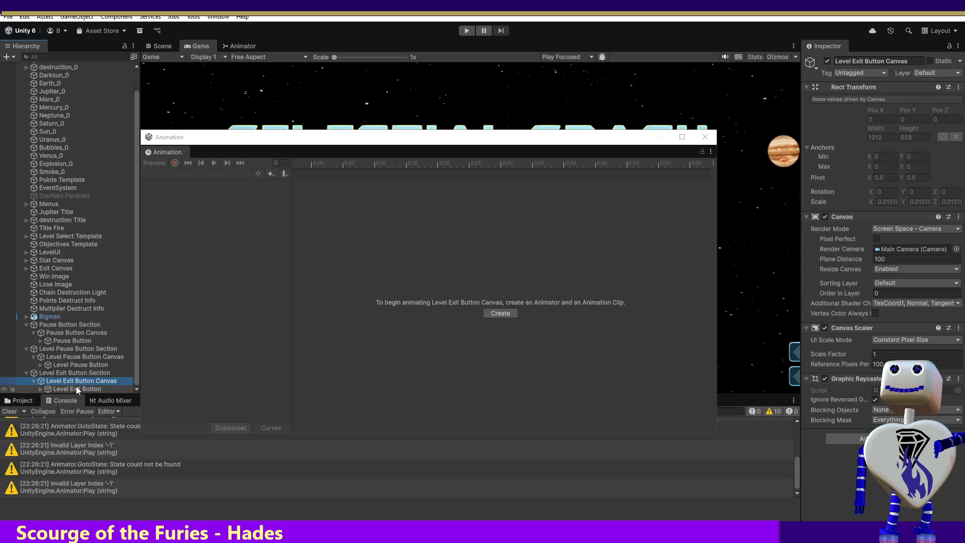
click(77, 389)
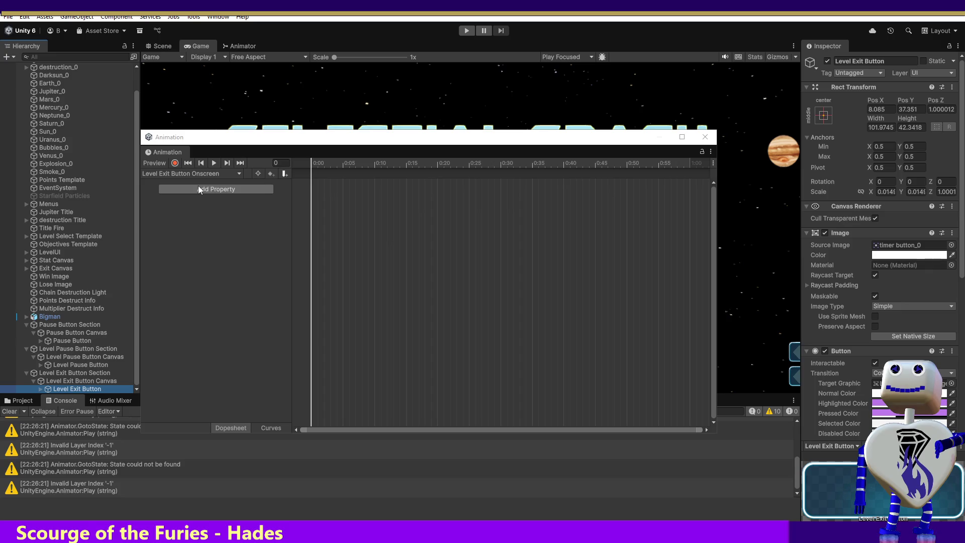
mouse_move(315, 164)
mouse_down()
mouse_move(343, 165)
mouse_move(310, 169)
mouse_move(340, 176)
mouse_move(299, 176)
mouse_move(343, 173)
mouse_up()
click(179, 163)
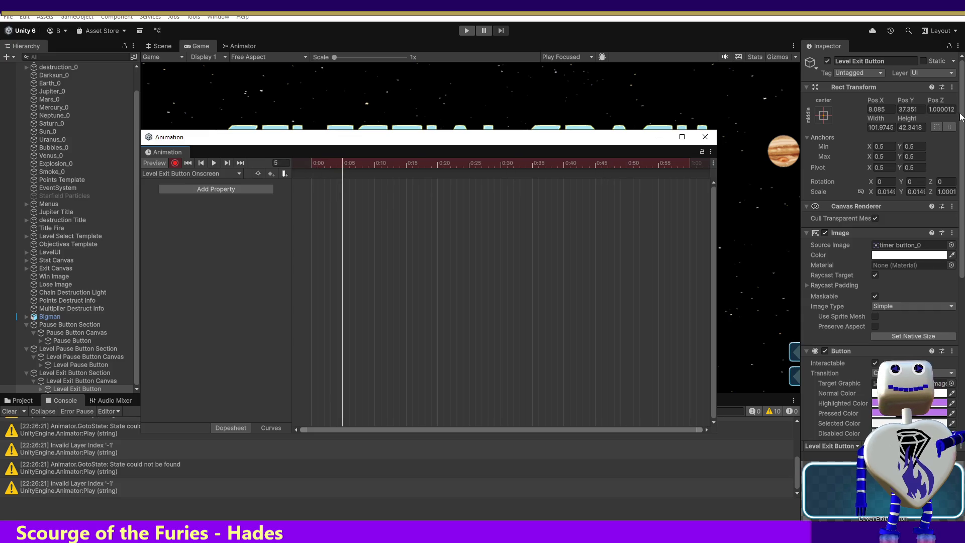
Step: Key the exit button's Pos Y to 4.123 at frame 5, stop recording, and reselect Level Pause Button
click(918, 110)
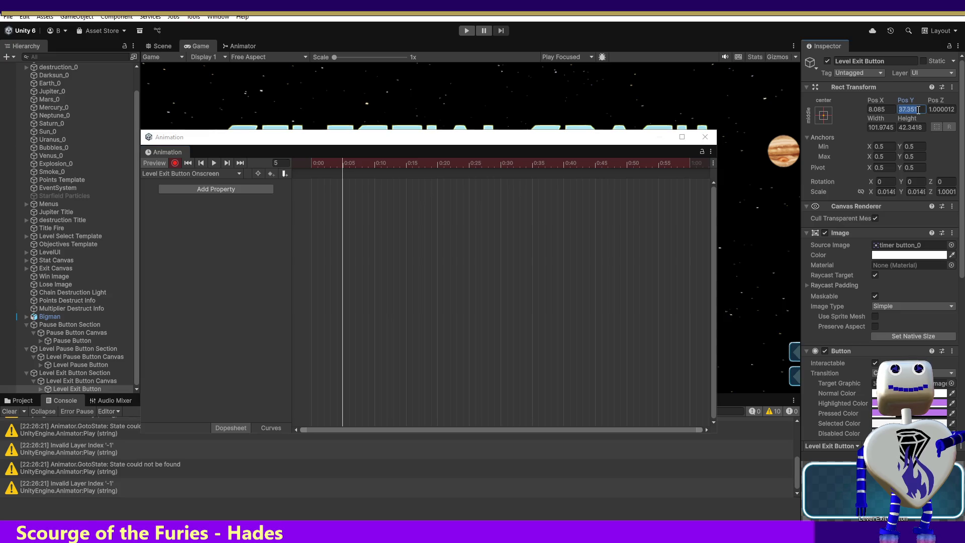
text(4.123)
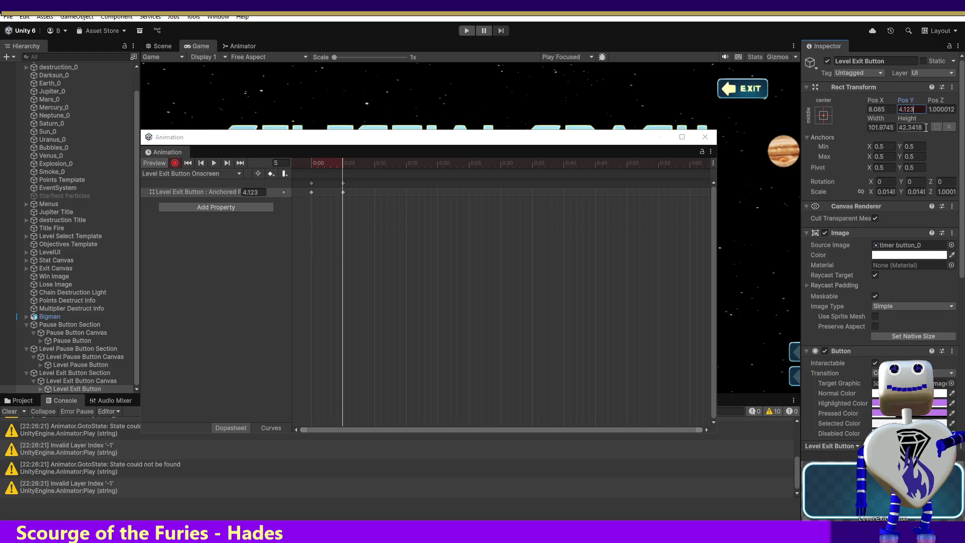
click(179, 162)
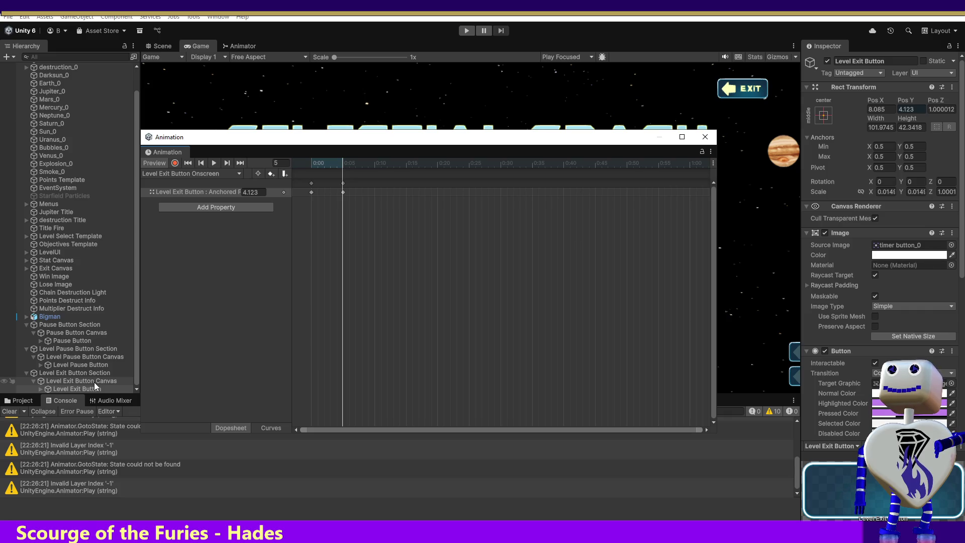
click(88, 366)
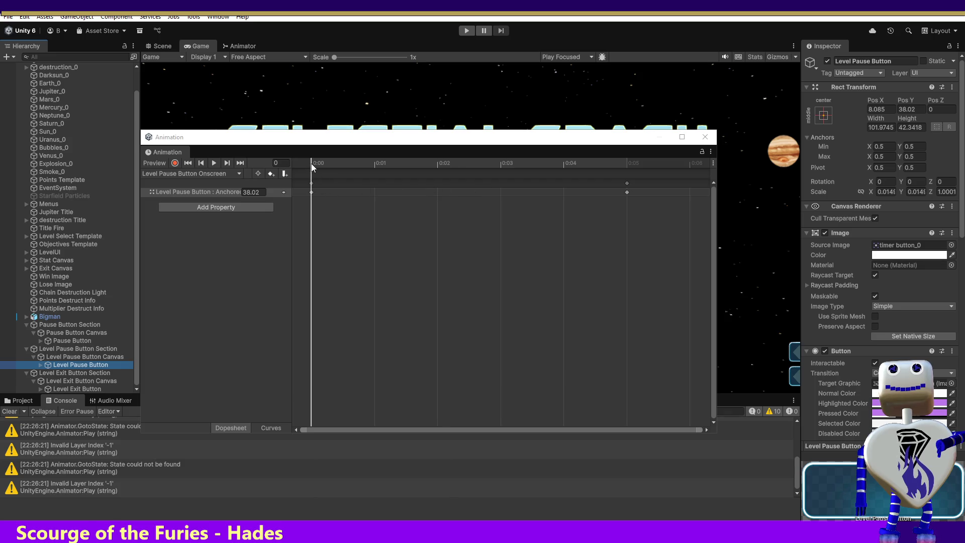
Step: Preview the pause button at frame 5 and check its Pos Y of 4.123
drag(311, 167, 627, 167)
click(907, 110)
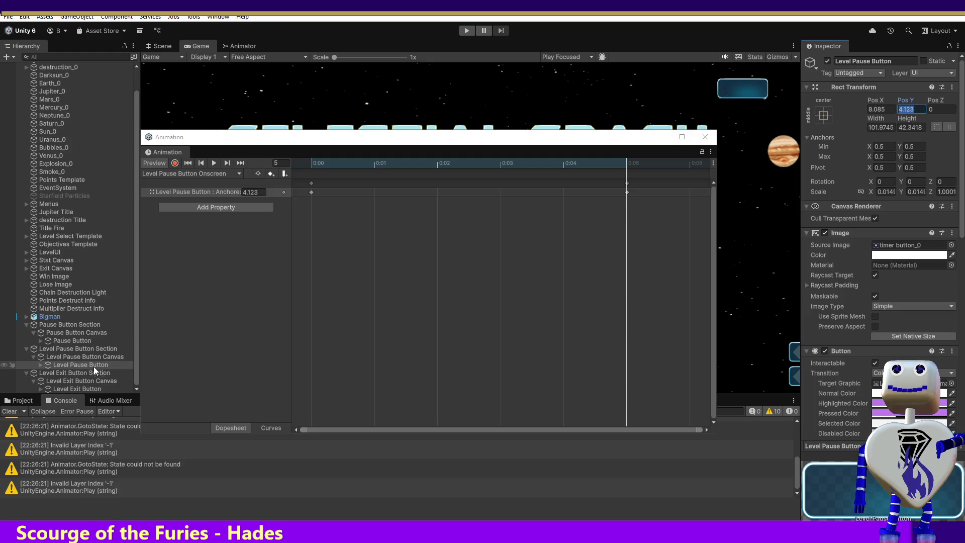
click(92, 389)
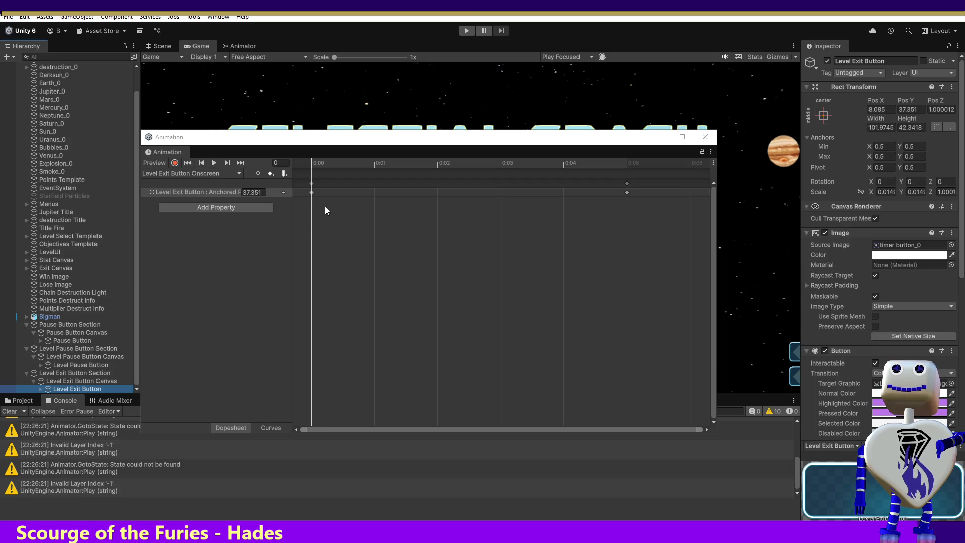
click(71, 366)
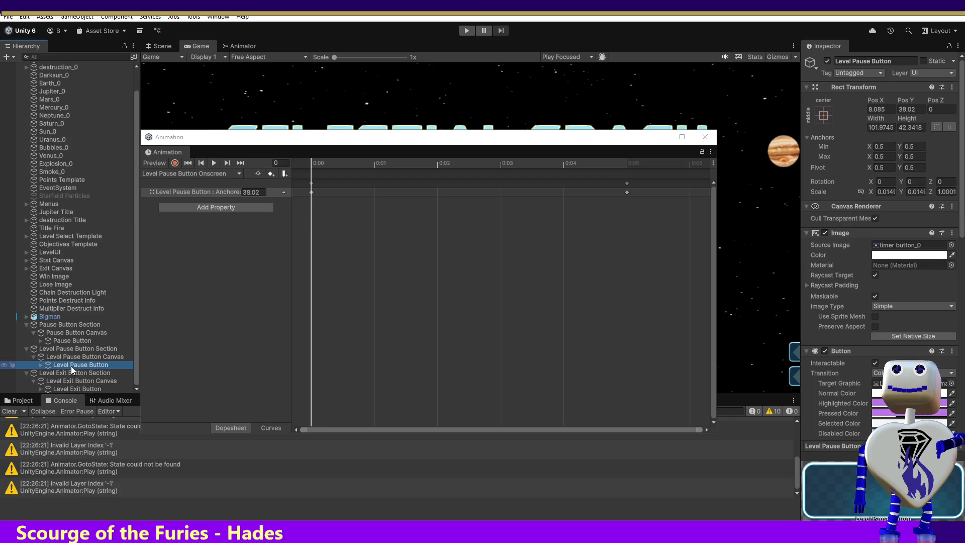
click(73, 357)
click(76, 366)
Step: Key Pos Y at 4.123 on frame 5 and 38.02 on frame 0, then scrub to verify
click(627, 164)
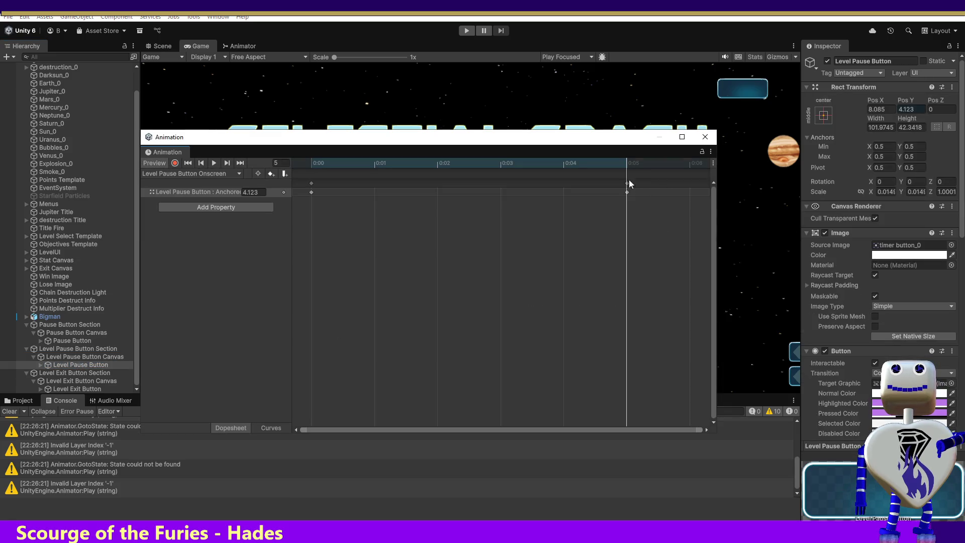
click(259, 192)
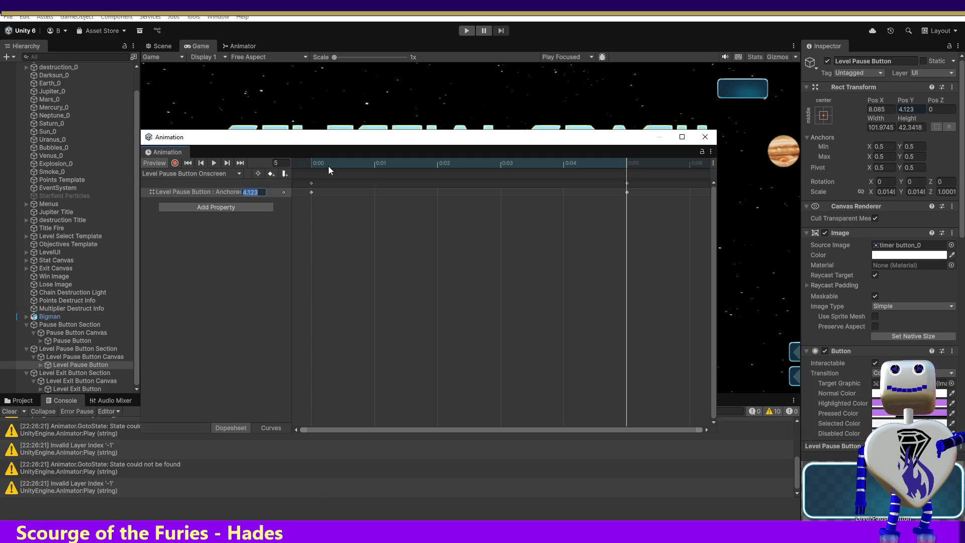
click(308, 165)
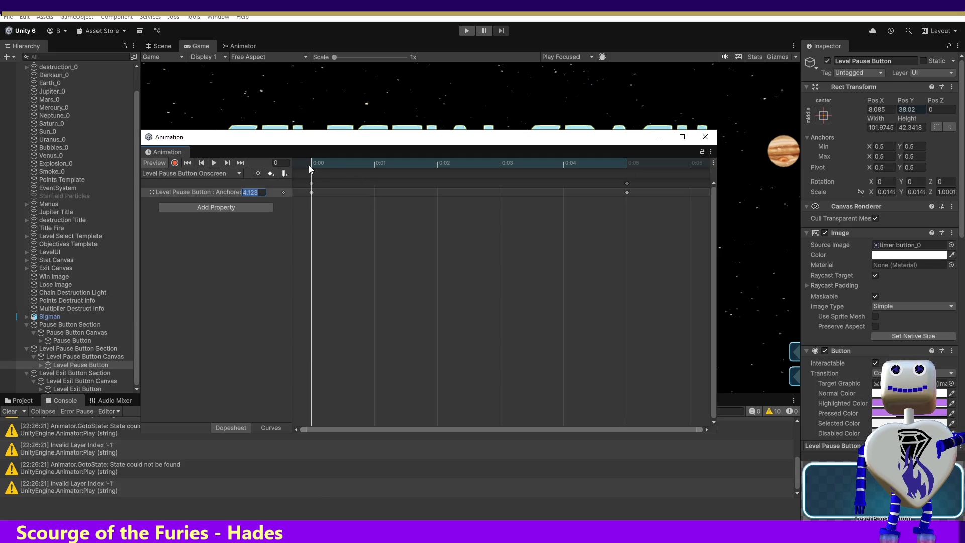
click(897, 107)
text(4.123)
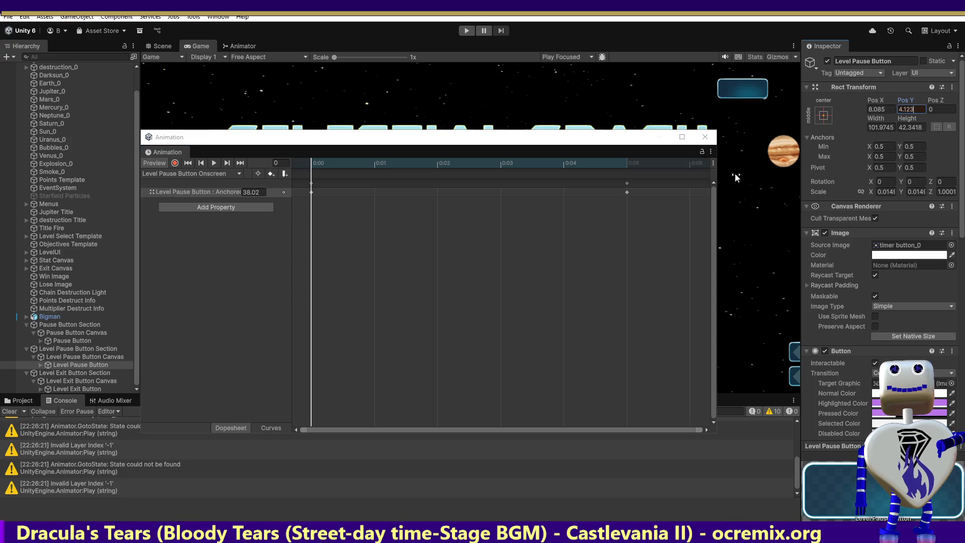
click(68, 386)
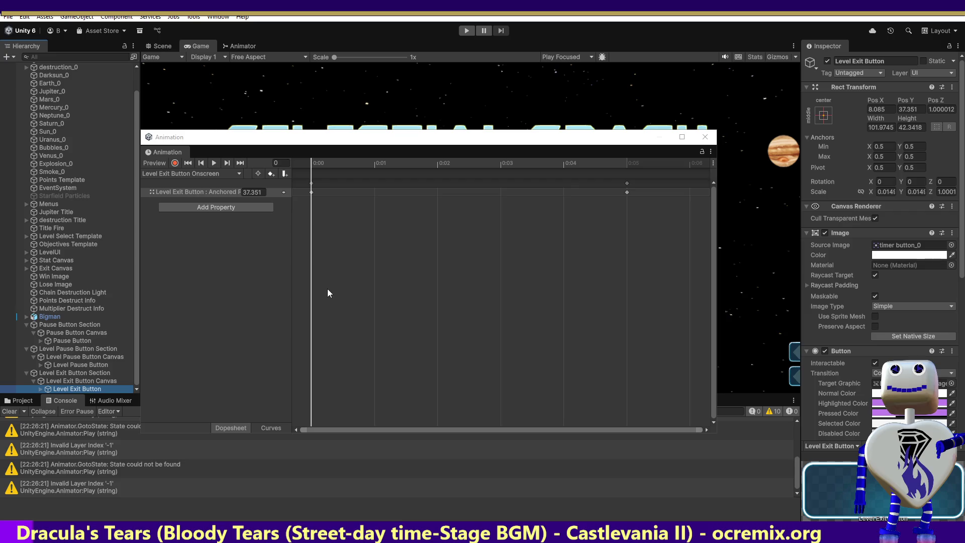
click(104, 364)
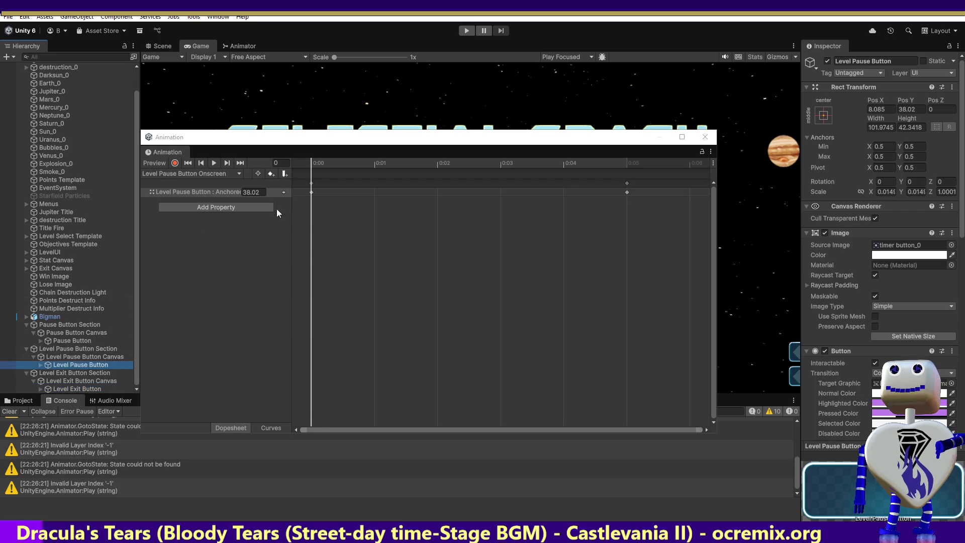
drag(312, 164, 620, 164)
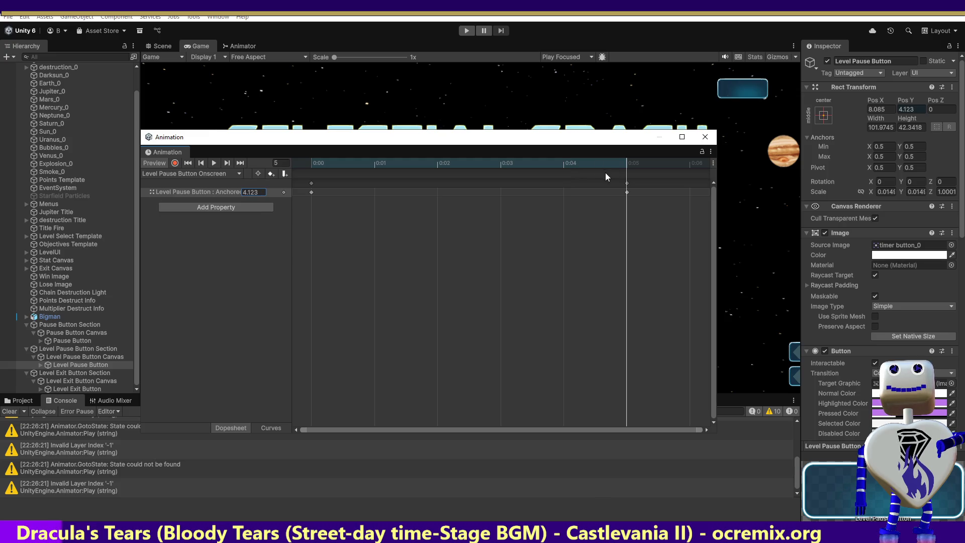
Step: Close the Animation window and play-test the level 2 Challenge level
click(713, 140)
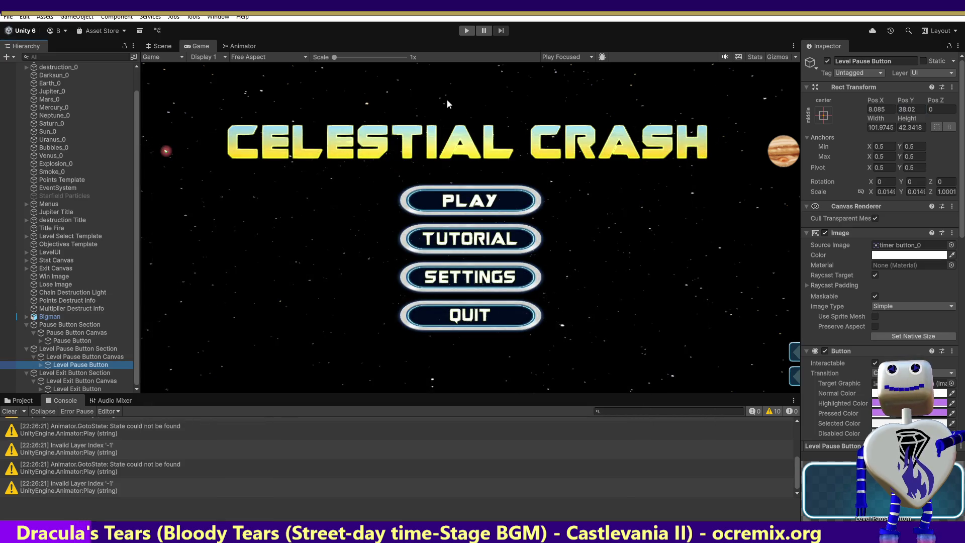
click(467, 31)
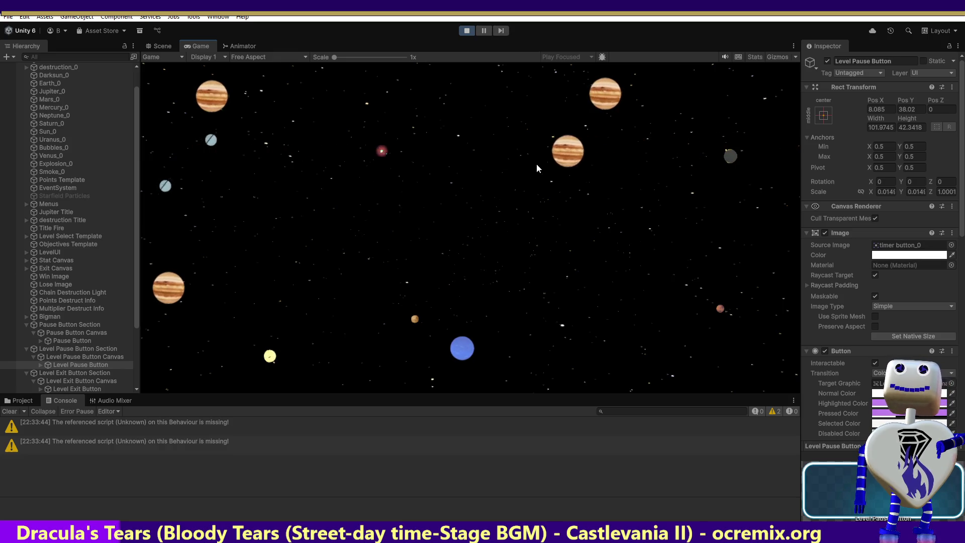
click(493, 203)
click(492, 173)
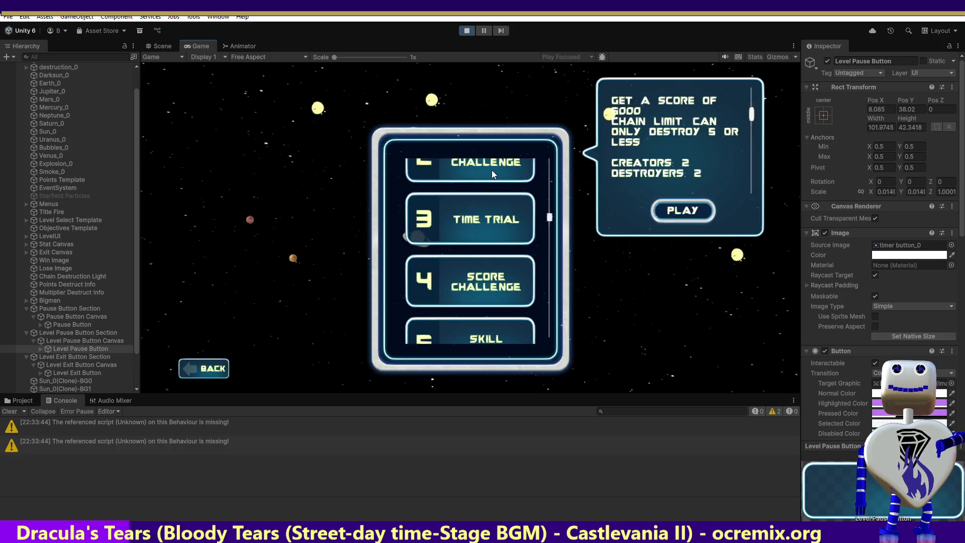
click(667, 214)
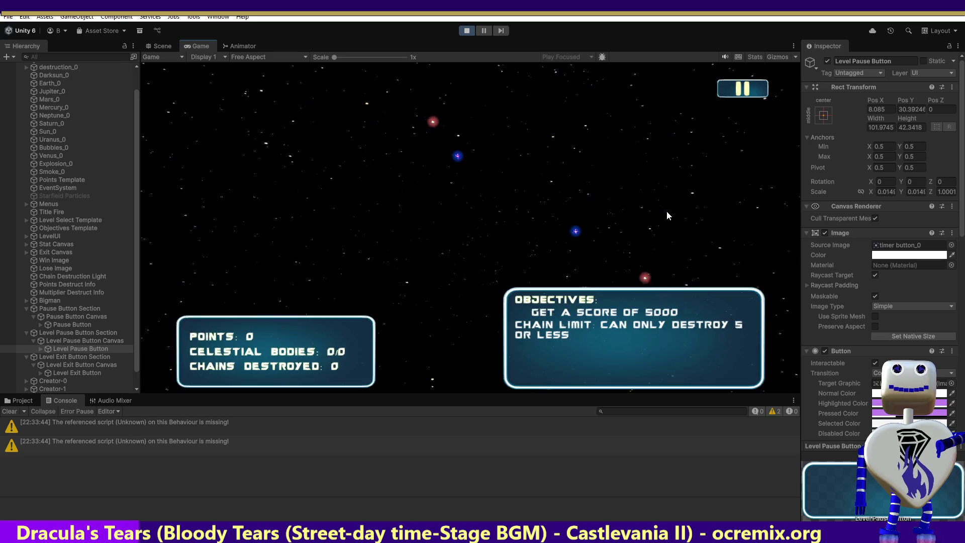
Step: Stop play mode and show the Level Pause Button's Animator state graph
click(465, 31)
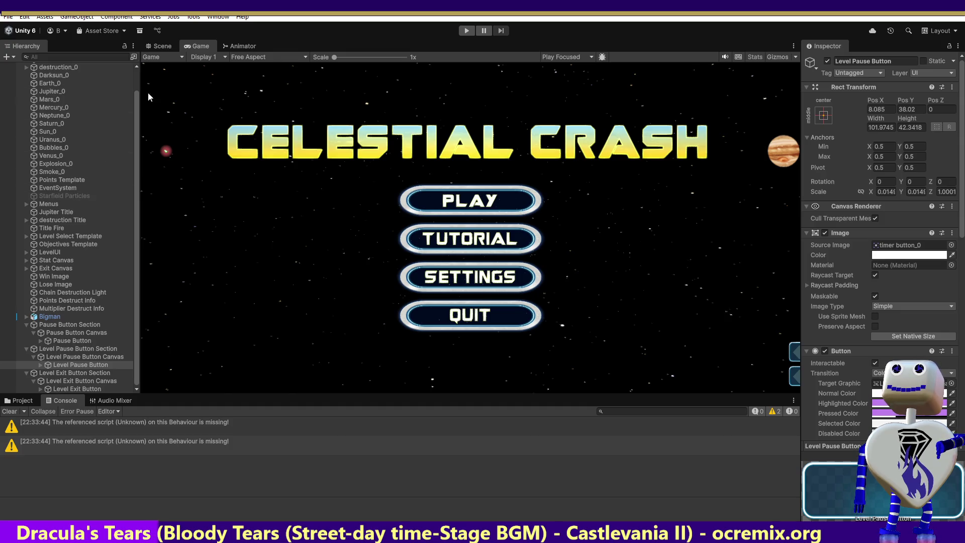
click(79, 365)
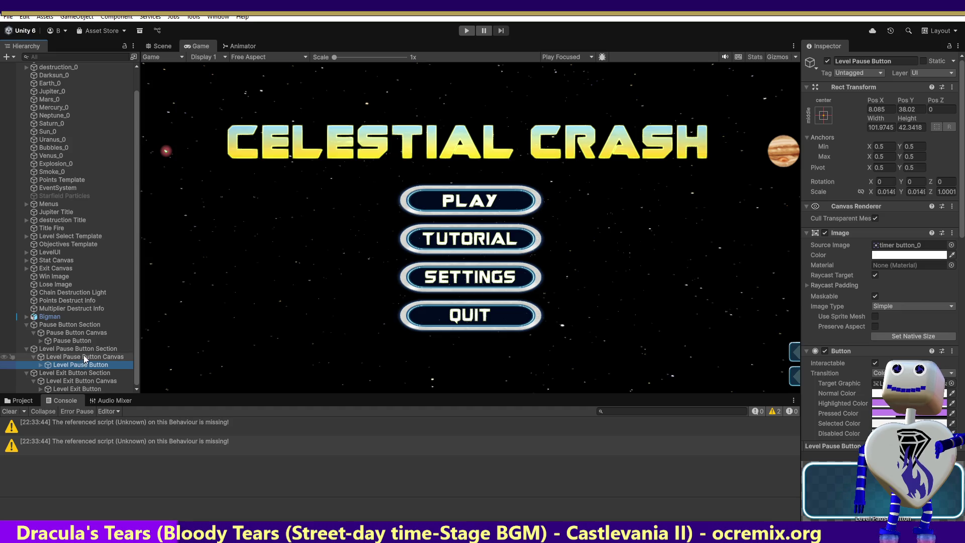
click(240, 46)
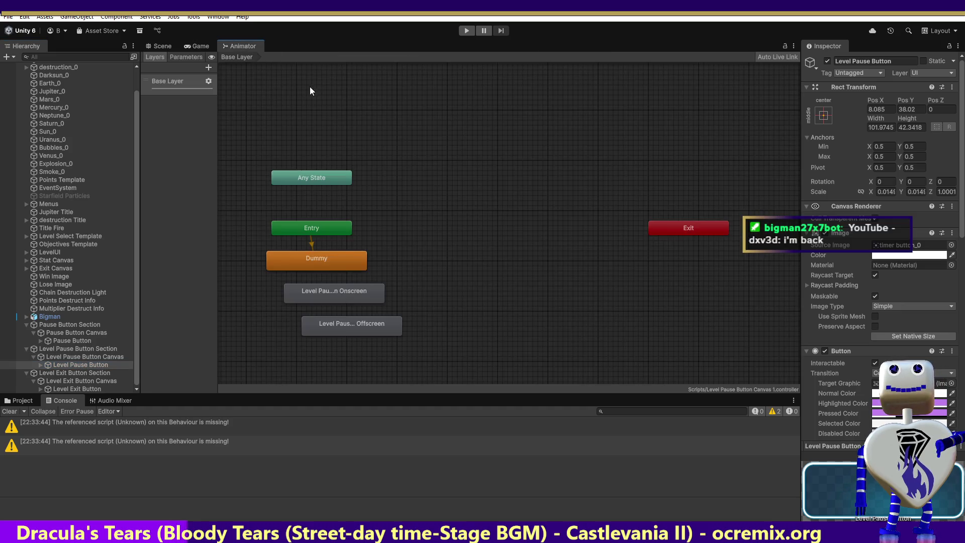
Step: Move the Onscreen state to the graph centre with the Offscreen state beneath it
click(351, 288)
mouse_move(351, 288)
mouse_down()
mouse_move(523, 193)
mouse_move(524, 181)
mouse_up()
mouse_move(359, 332)
mouse_down()
mouse_move(490, 270)
mouse_move(513, 225)
mouse_up()
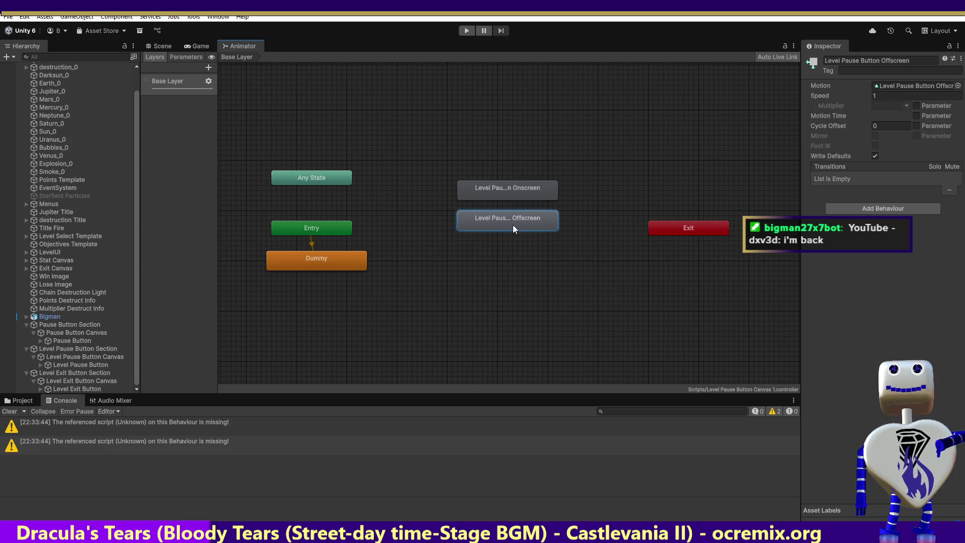
click(520, 195)
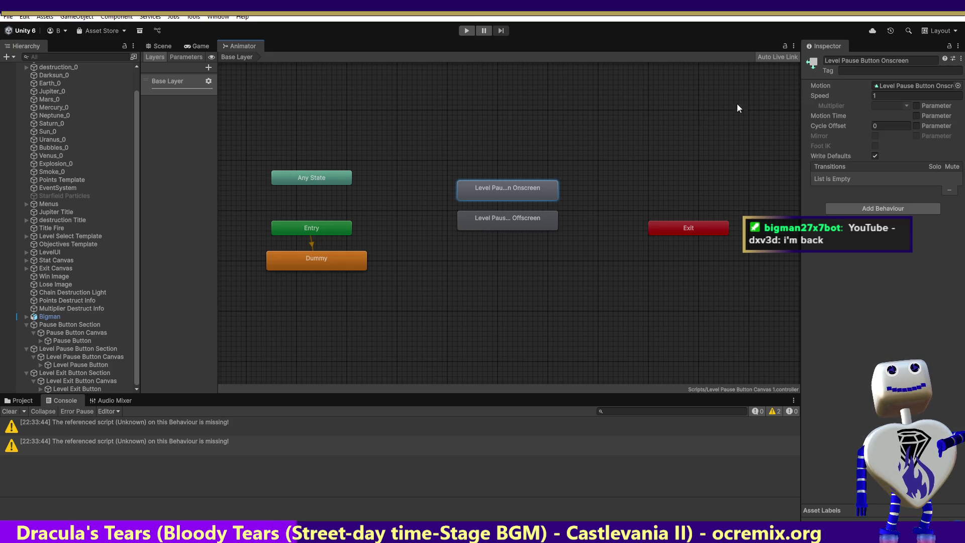
Step: Turn off Loop Time on both the Onscreen and Offscreen clips
double_click(535, 189)
click(875, 94)
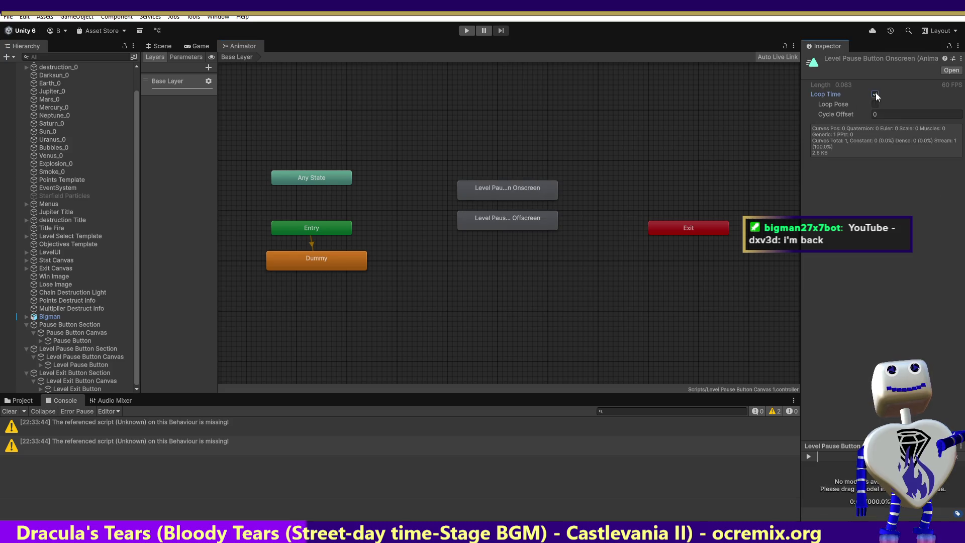
click(520, 213)
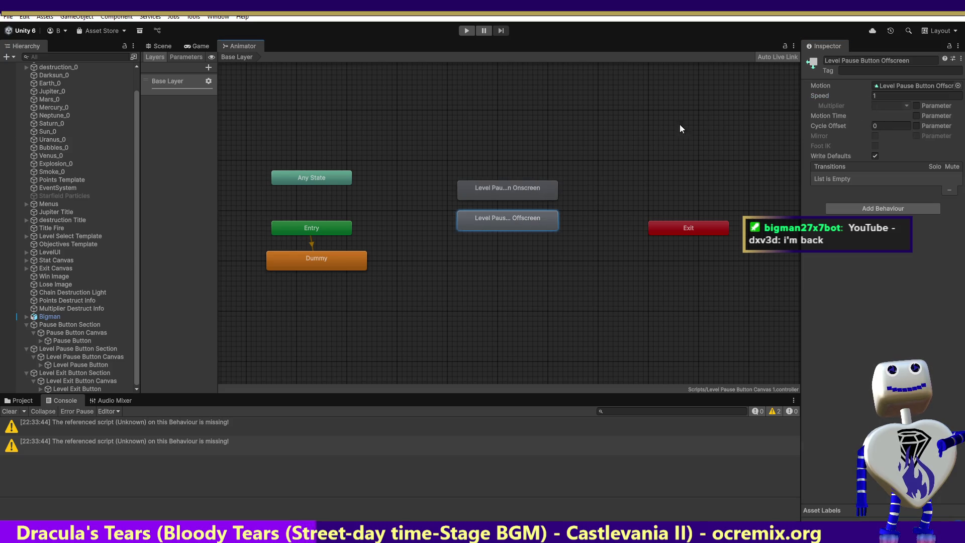
double_click(480, 221)
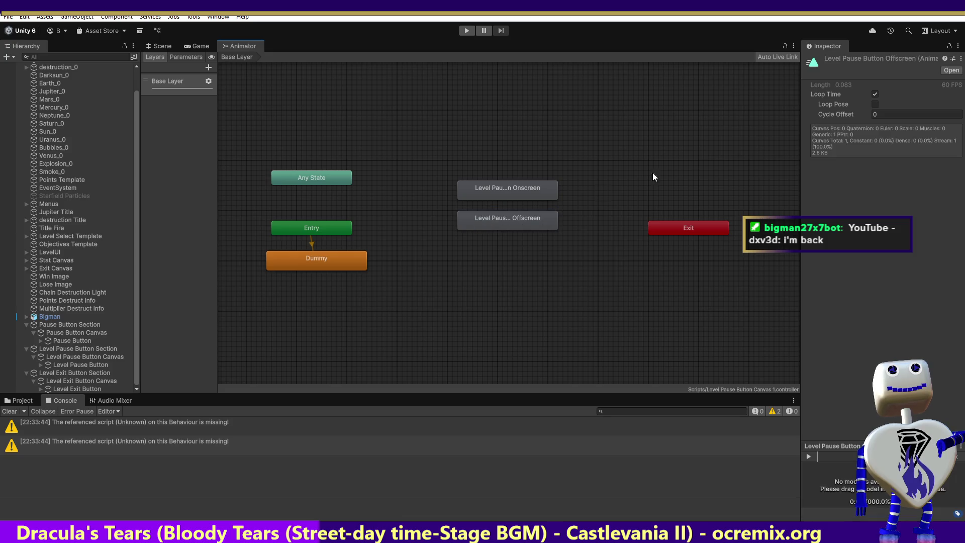
click(874, 95)
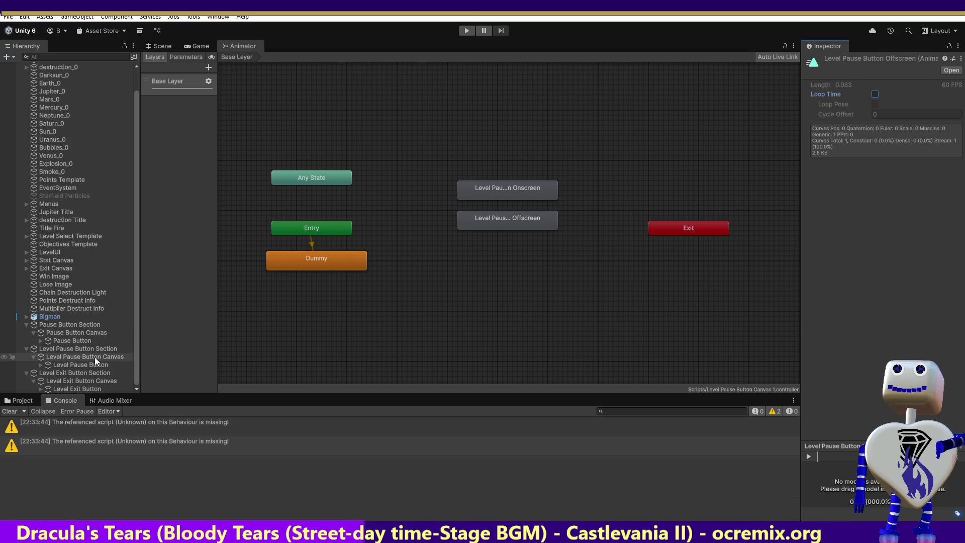
click(94, 389)
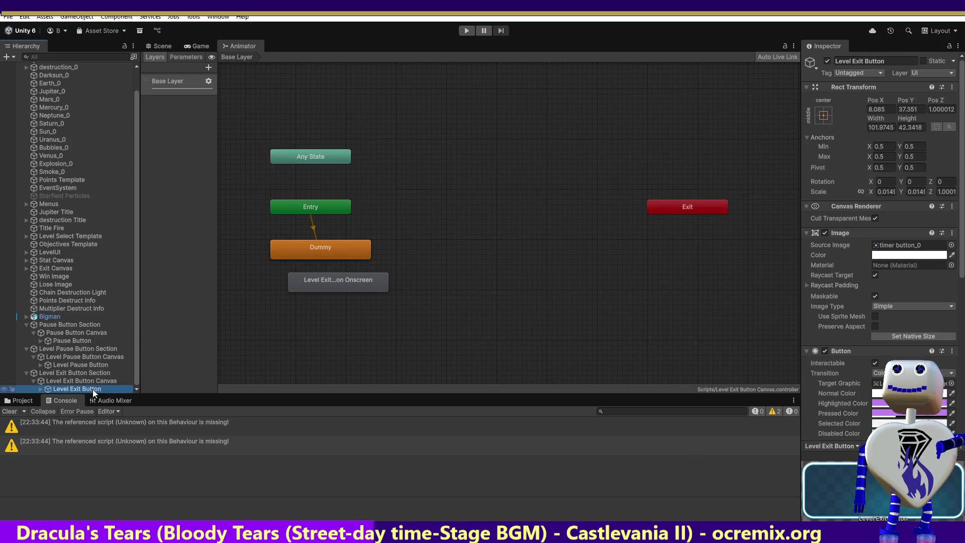
Step: Centre the Level Exit Button Onscreen node, reselect Level Pause Button, and start play mode
drag(340, 279, 485, 218)
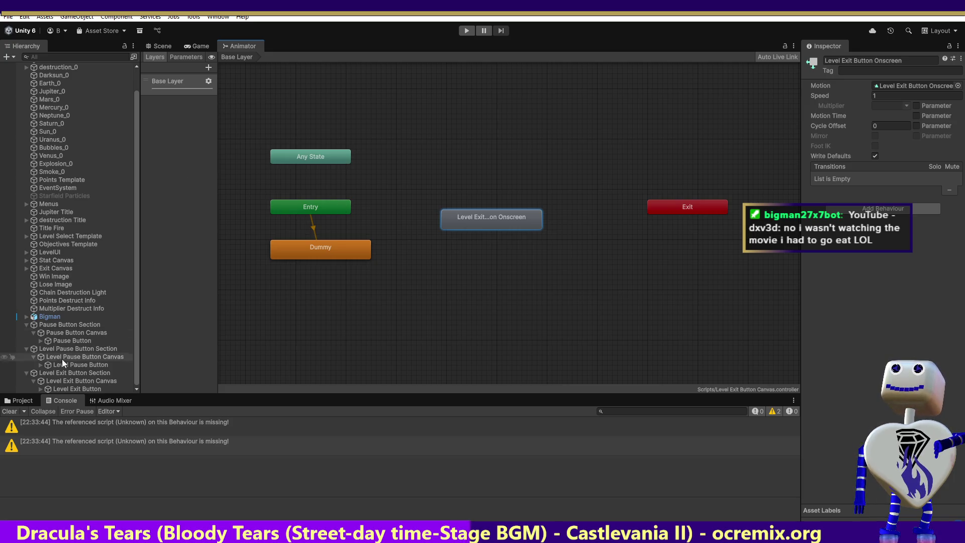
click(78, 365)
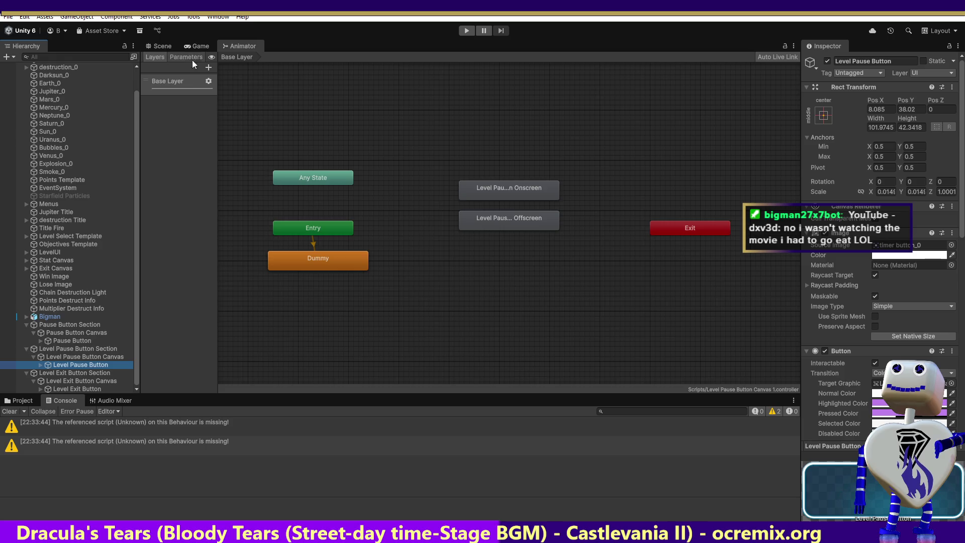
click(196, 46)
click(467, 31)
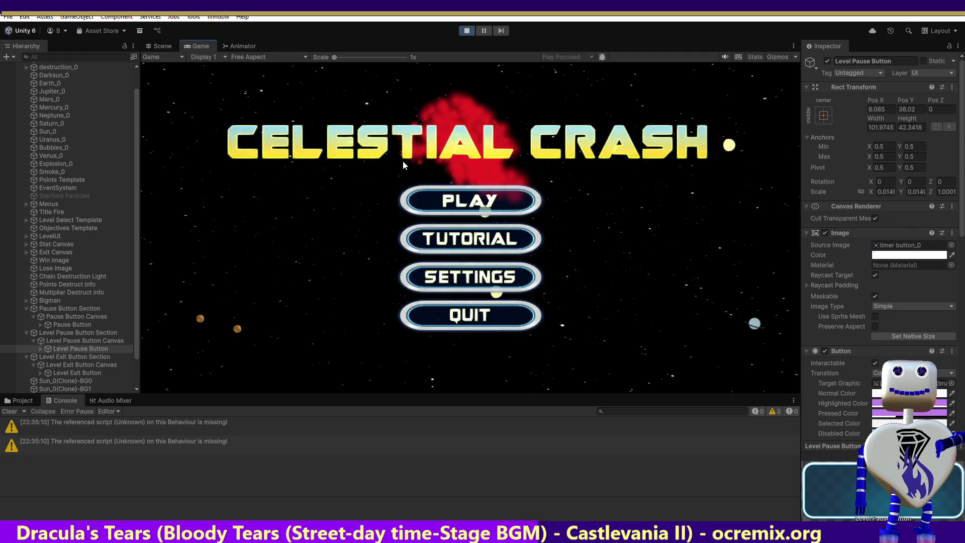
Step: Run the Challenge level to confirm the pause button appears, then stop and return to Scene view
click(443, 195)
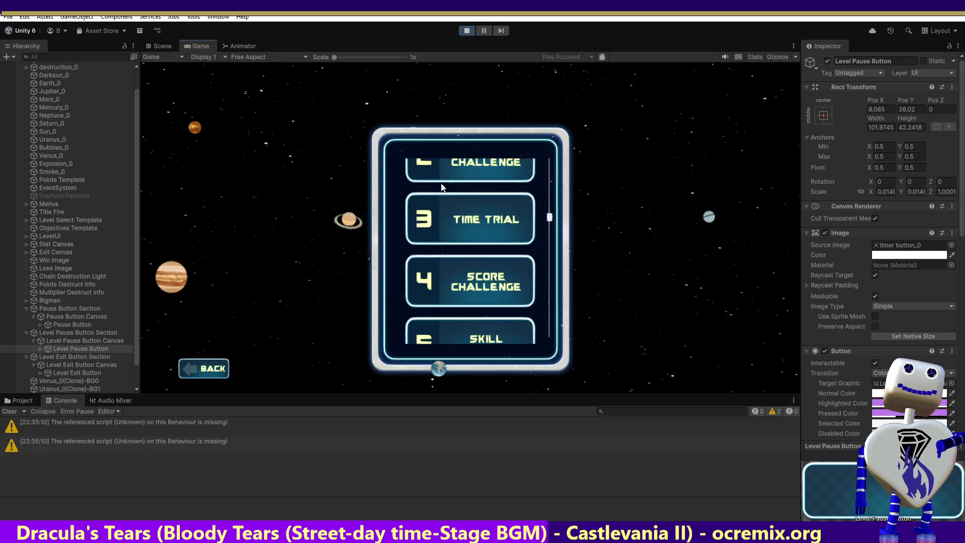
click(448, 167)
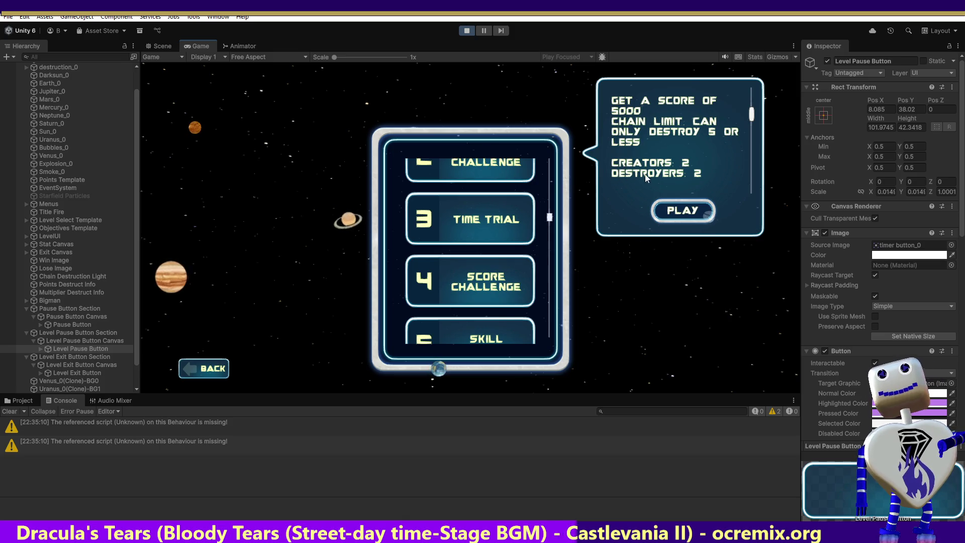
click(675, 211)
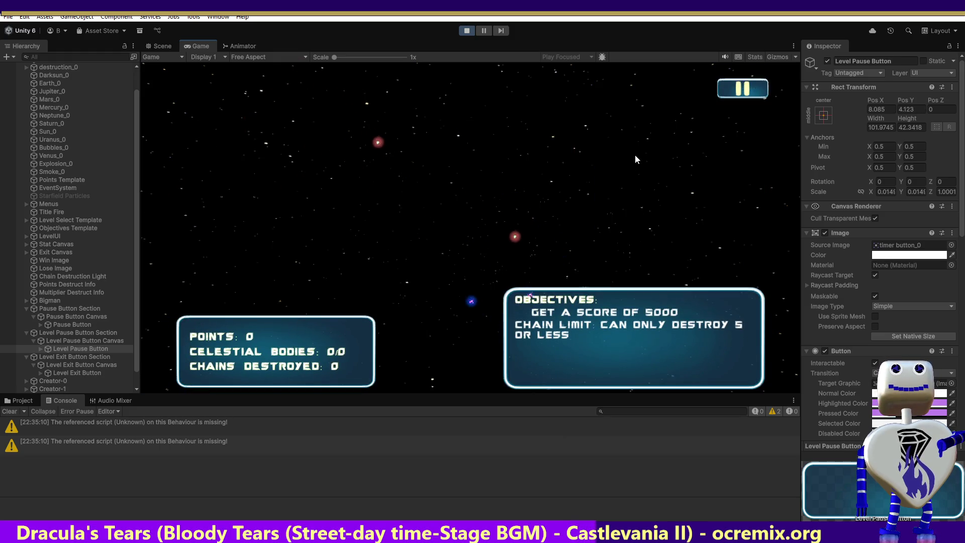
click(465, 31)
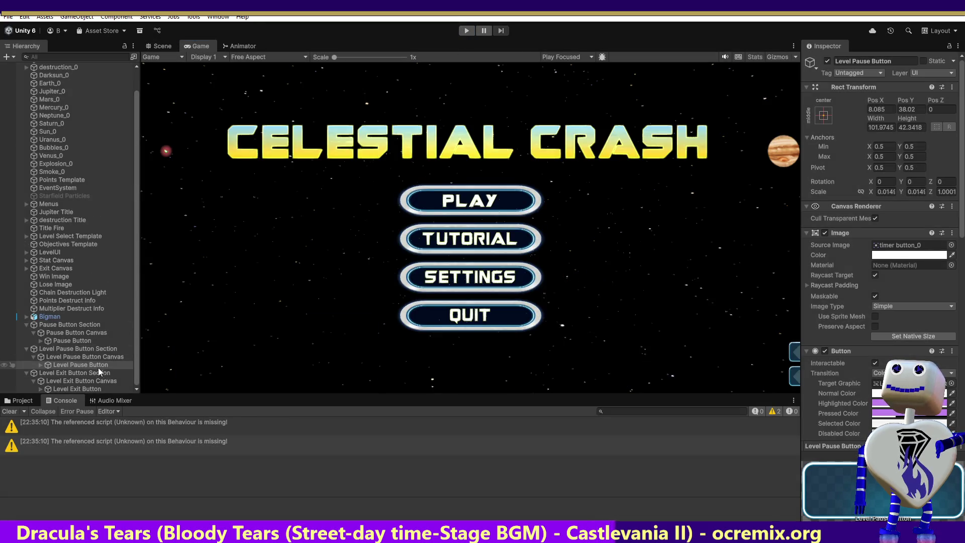
click(164, 46)
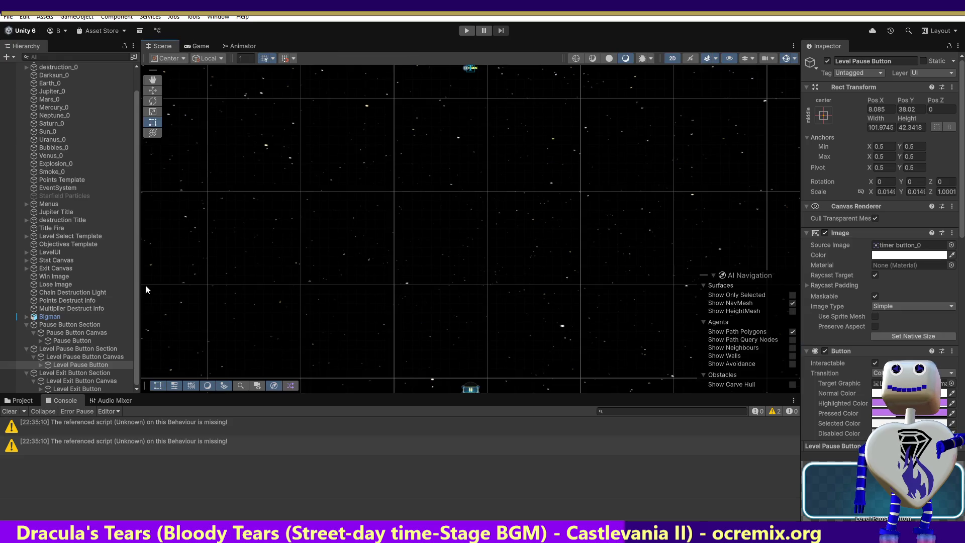
Step: Inspect the pause button's Onscreen and Offscreen states in the Animator, then enter play mode
click(241, 46)
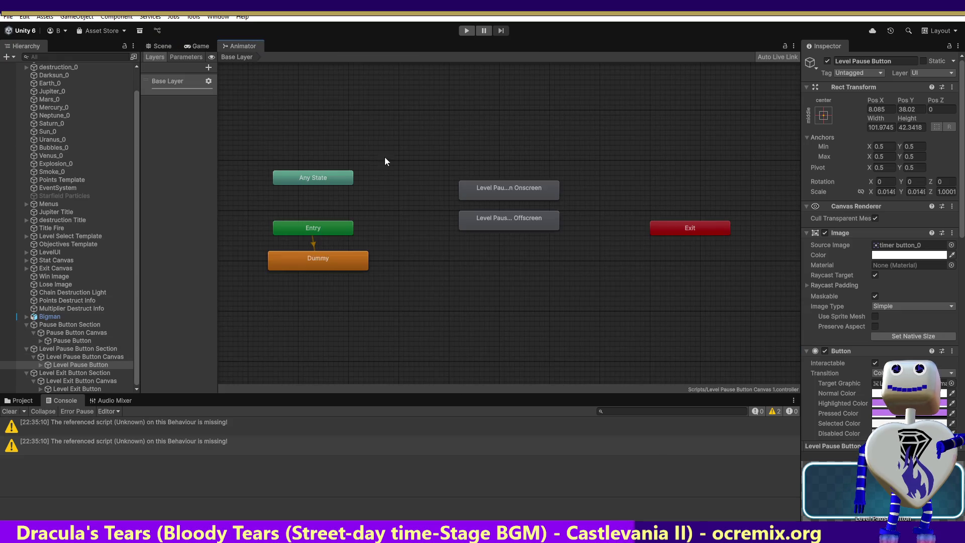
click(485, 189)
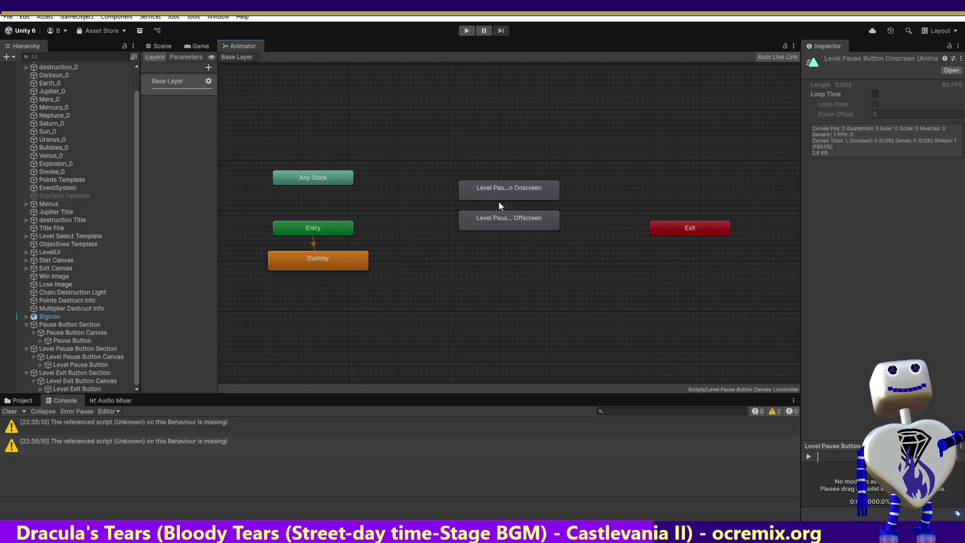
click(498, 209)
double_click(499, 216)
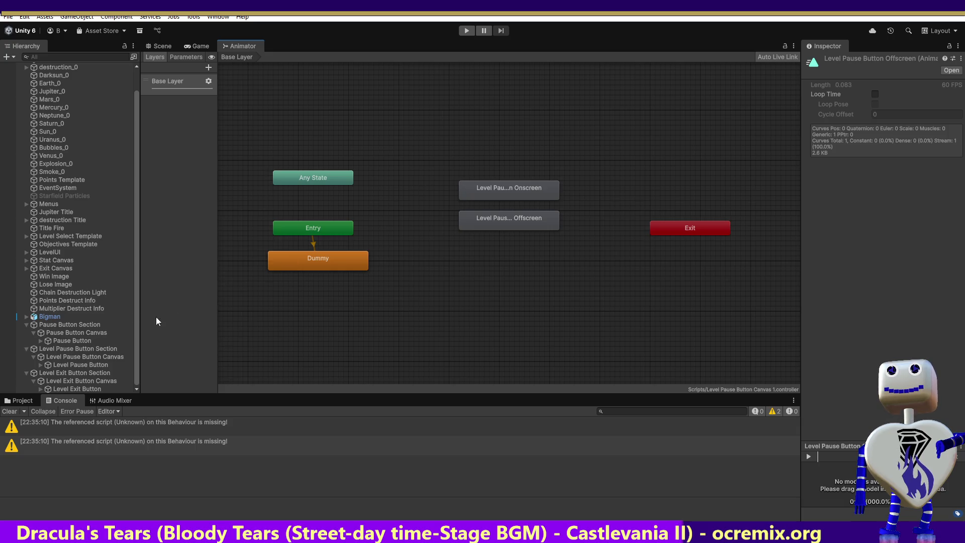
click(197, 47)
click(465, 31)
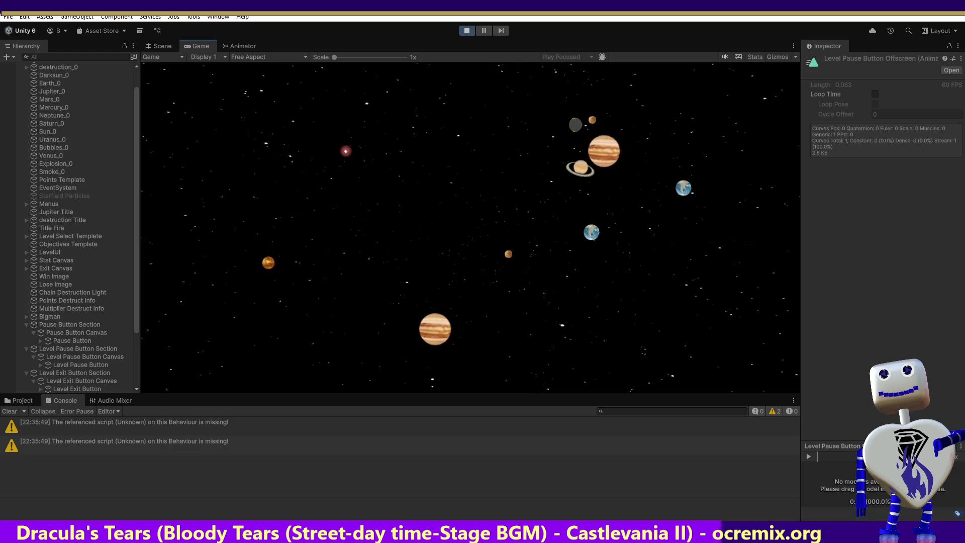
Step: Choose the level with the 5000-score objective from level select and start it
click(470, 201)
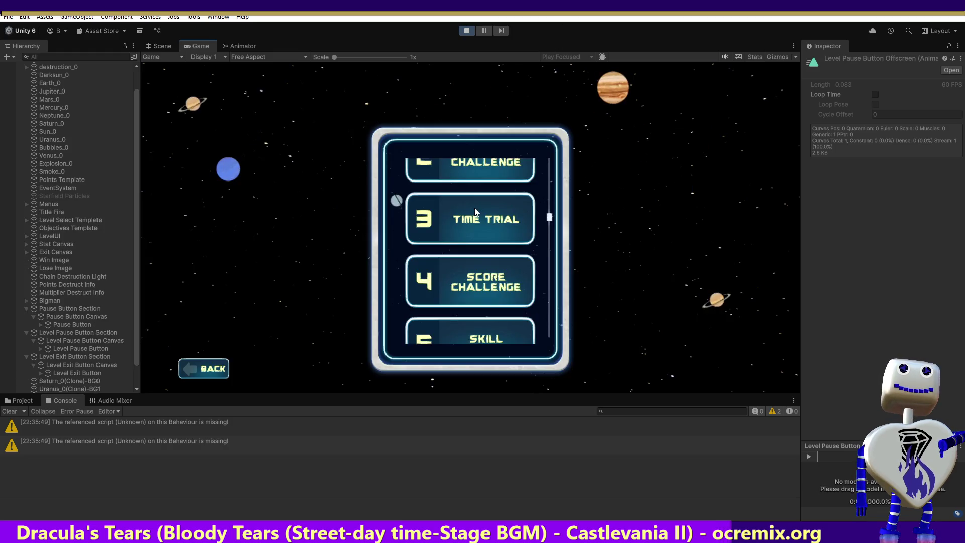
click(515, 181)
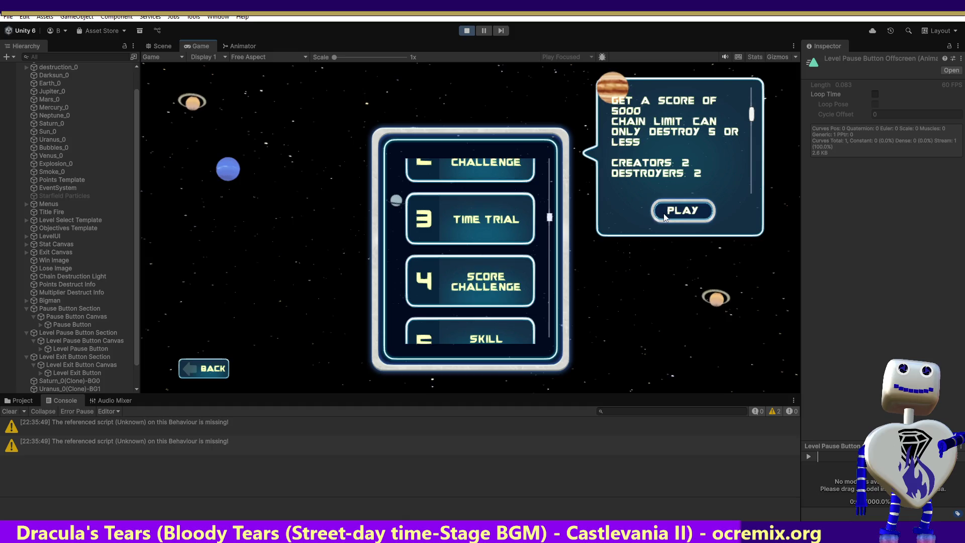
click(665, 213)
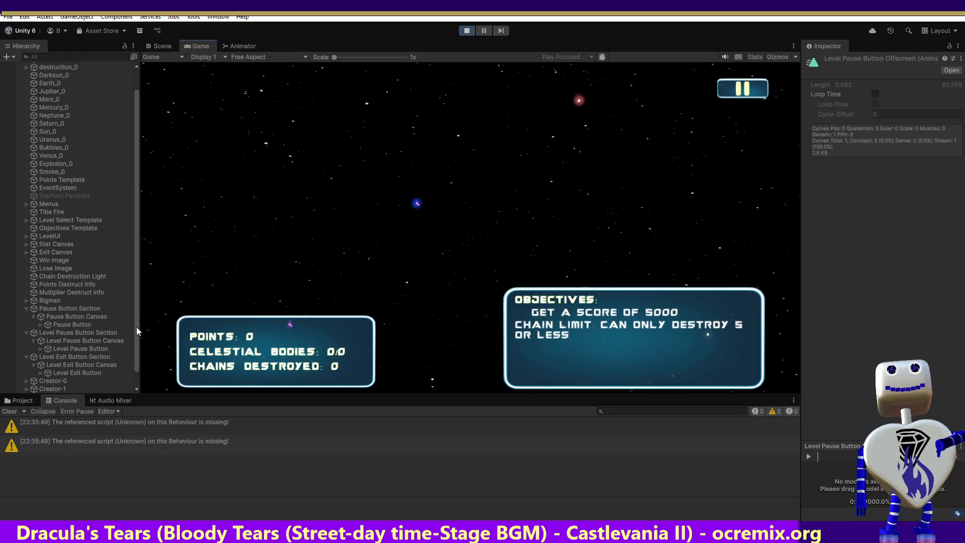
scroll(134, 339, down, 1)
scroll(134, 340, down, 1)
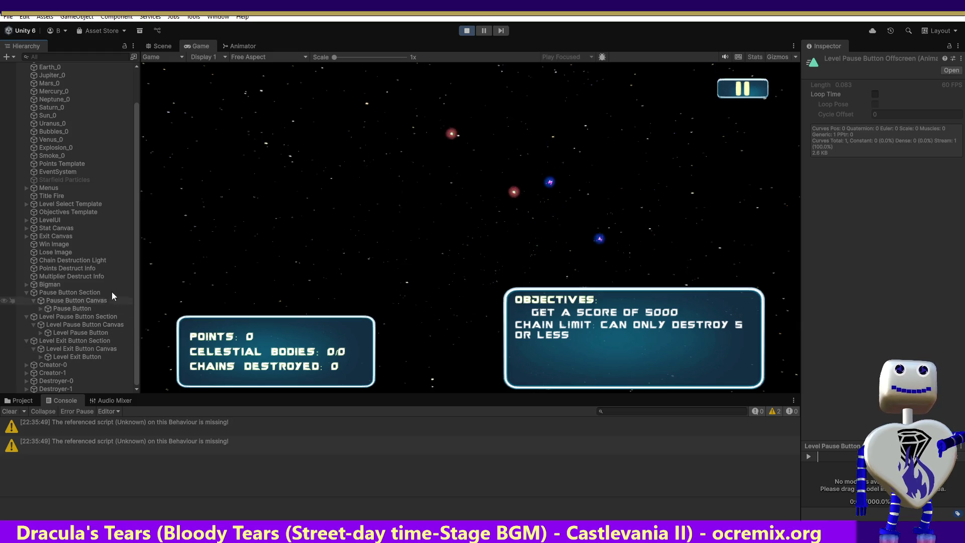
Step: Select the Level Pause Button object and open its Animator graph during play
click(86, 308)
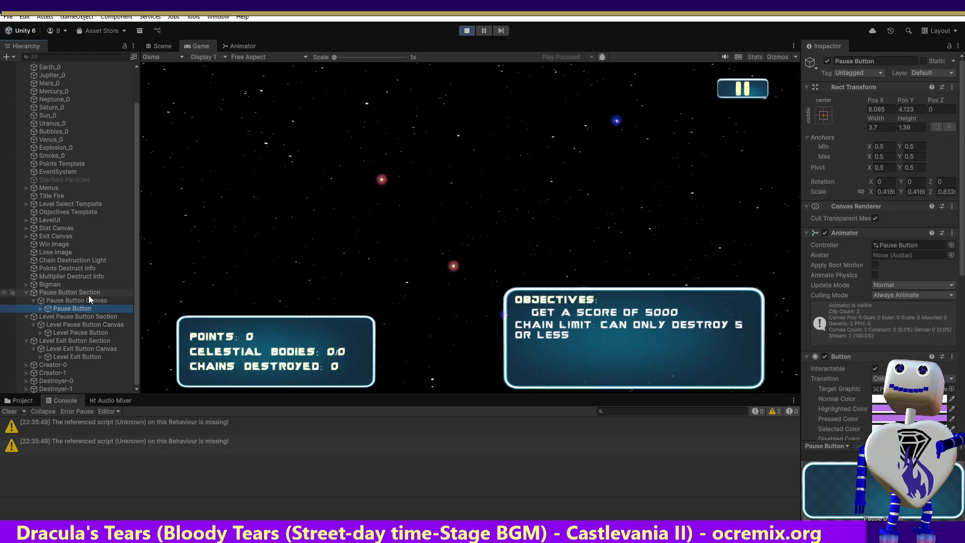
click(86, 326)
click(85, 333)
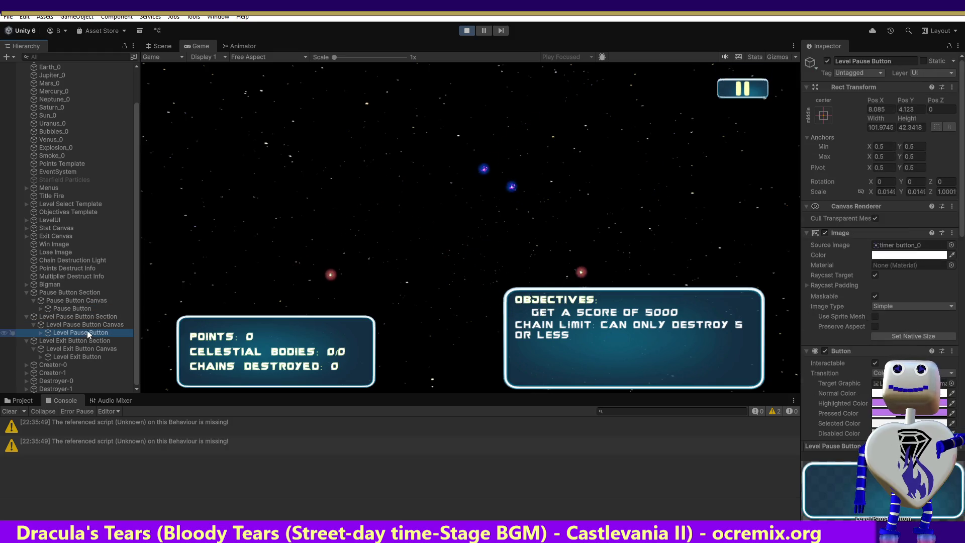
click(250, 45)
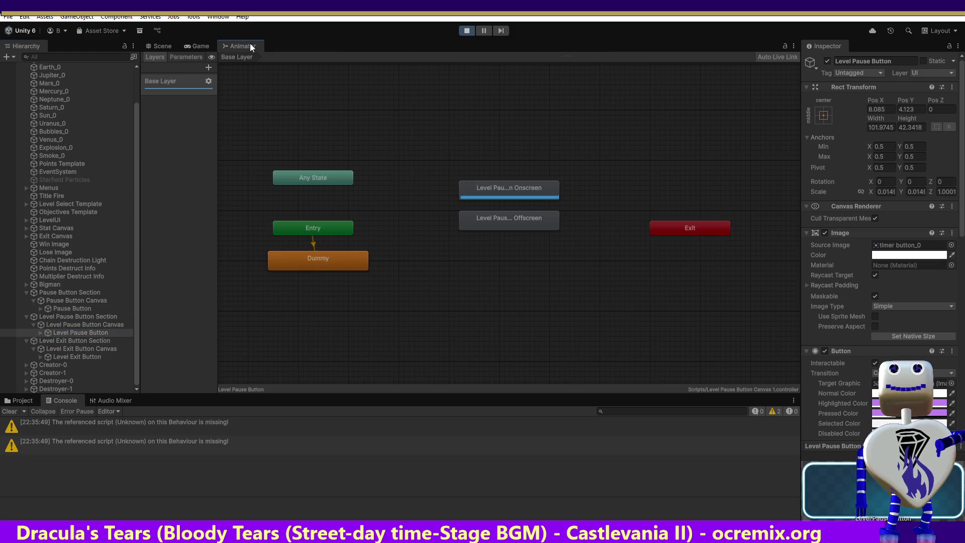
Step: Inspect the Onscreen and Offscreen states and clips, confirming Onscreen has Loop Time off
click(540, 191)
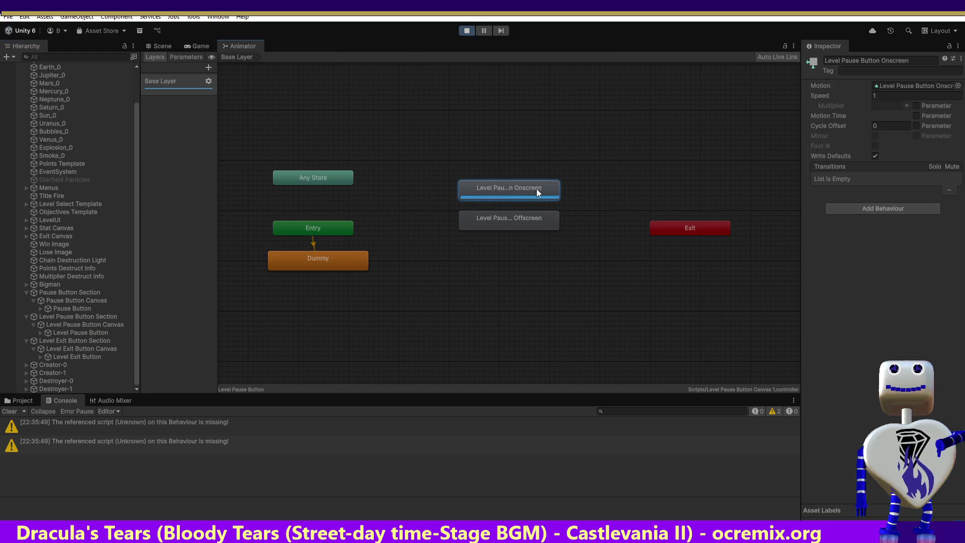
right_click(536, 189)
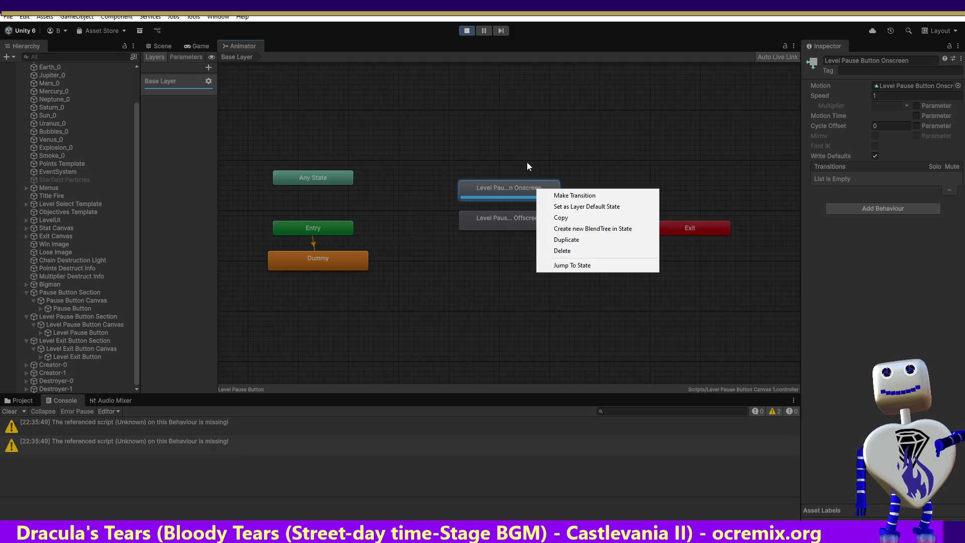
click(509, 184)
click(507, 221)
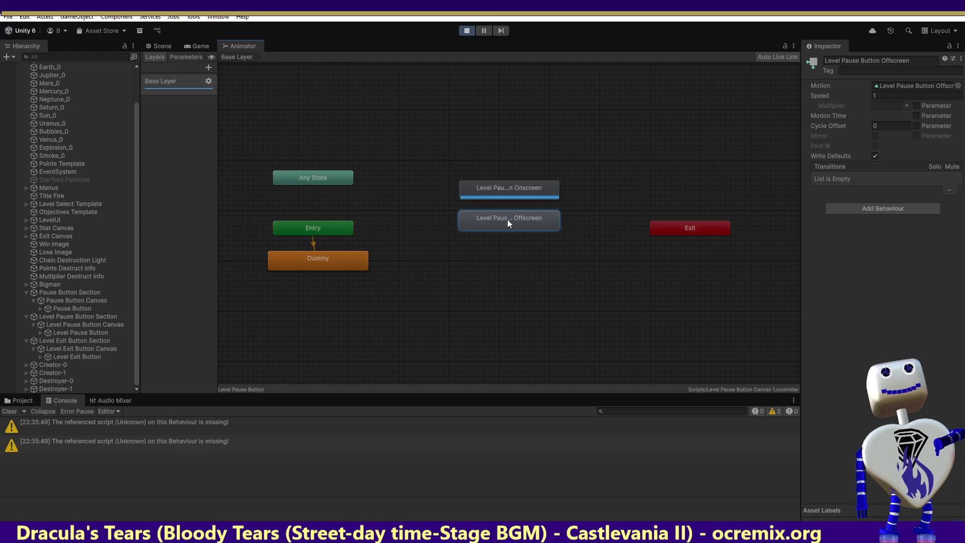
double_click(508, 219)
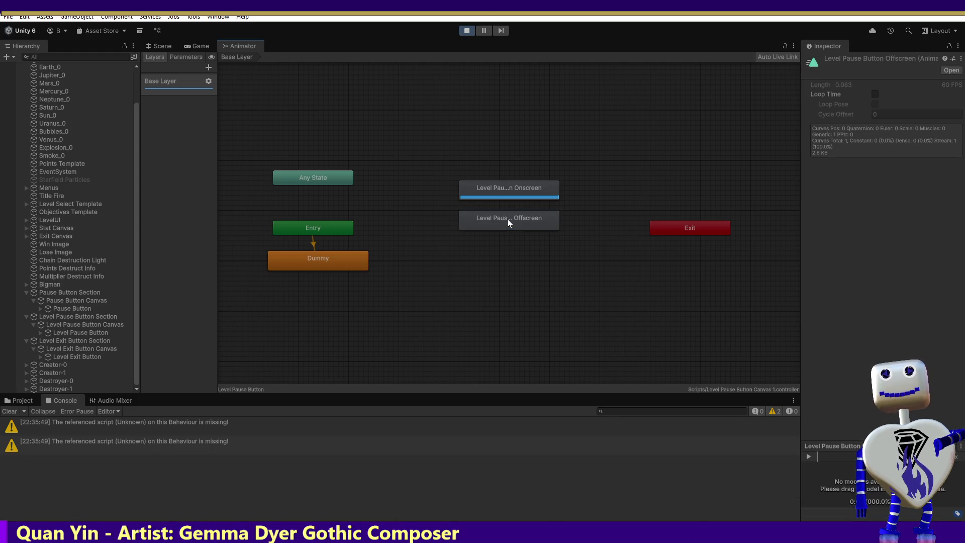
double_click(505, 190)
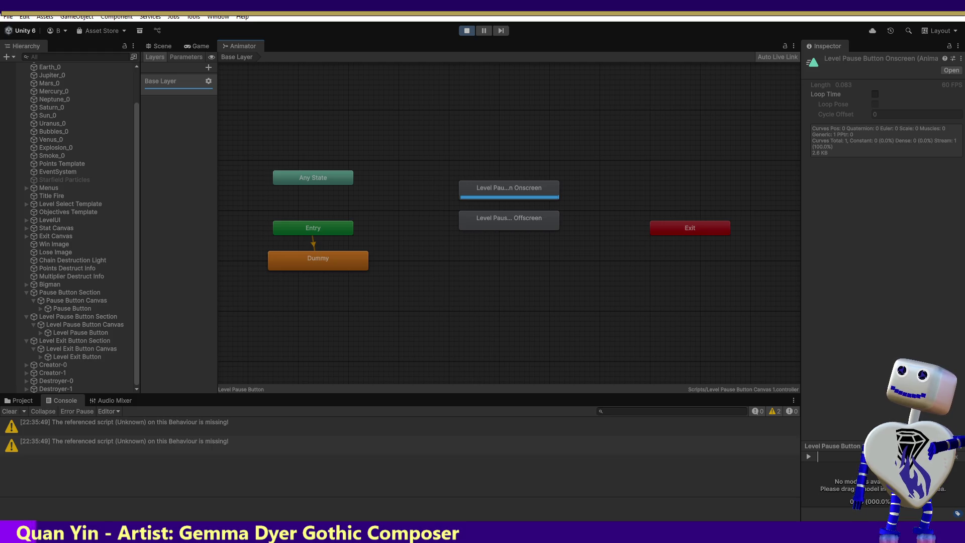
click(528, 219)
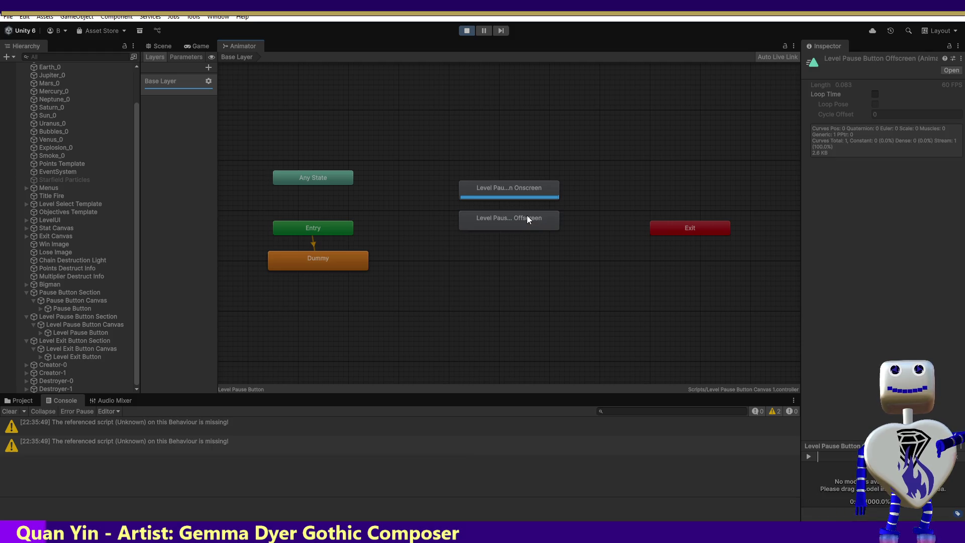
click(509, 194)
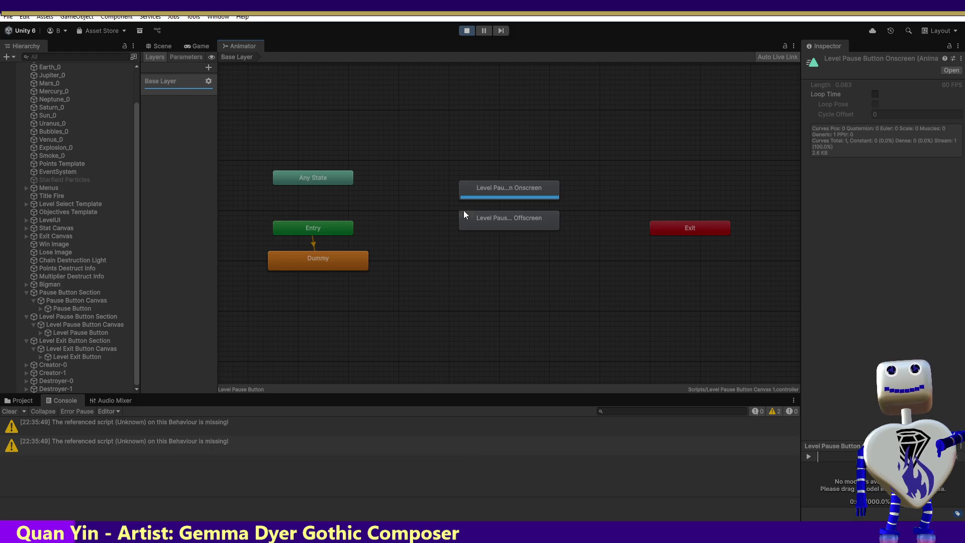
Step: Inspect the Offscreen, Onscreen and Dummy states, finding the animator live in Dummy
click(476, 225)
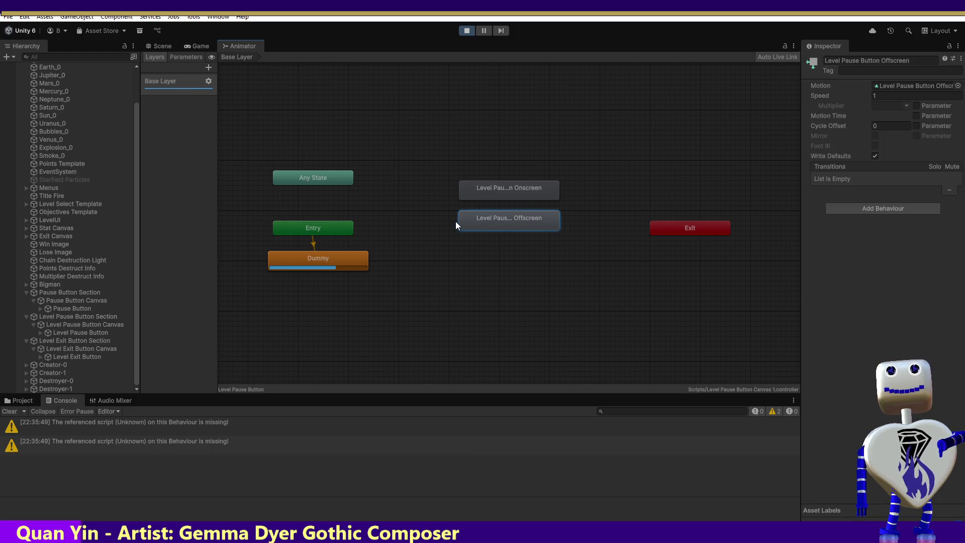
click(490, 185)
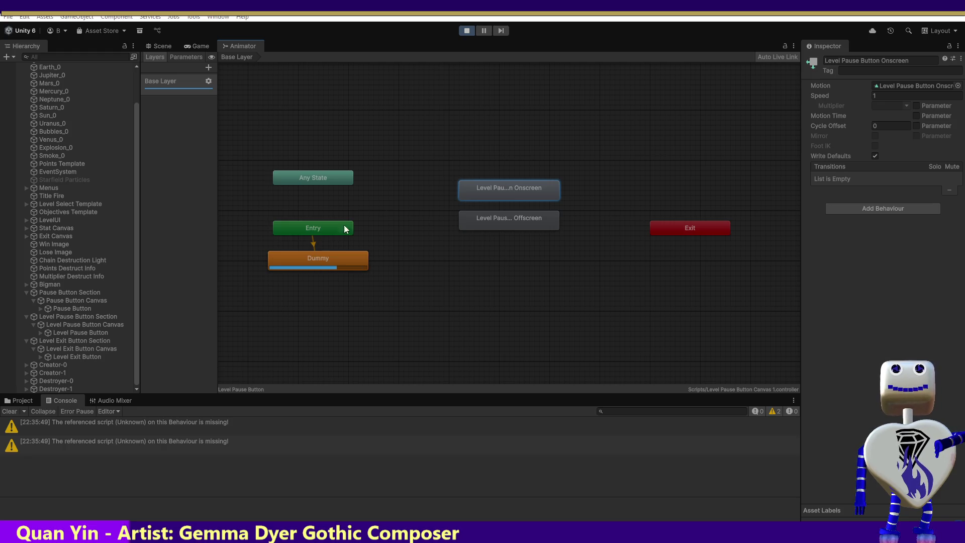
click(303, 261)
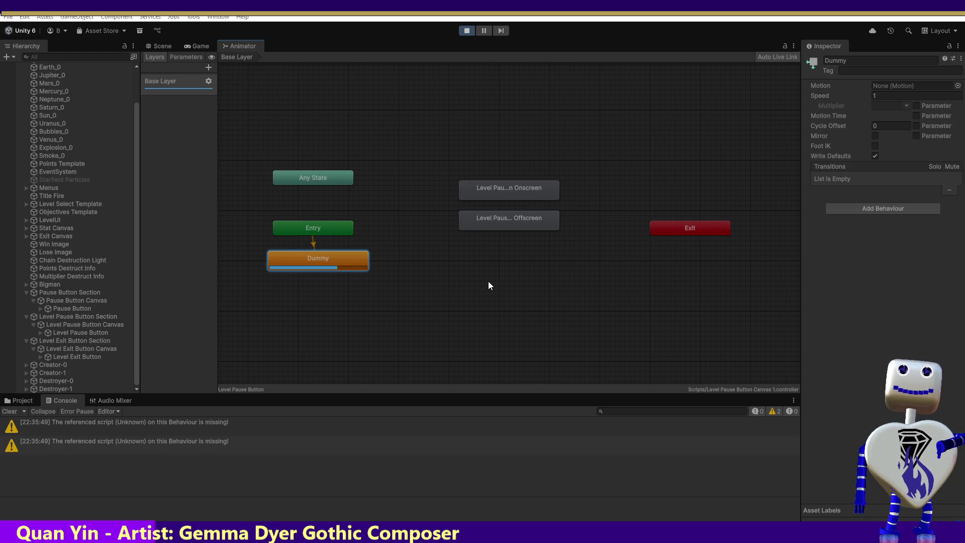
Step: Restart play mode, launch the score-5000 level, then select the Level Exit Button
click(465, 32)
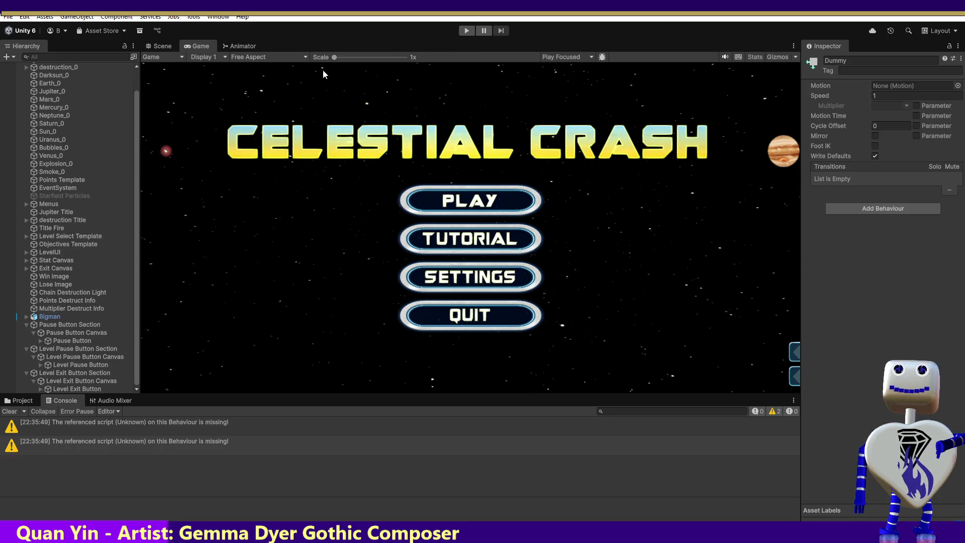
click(465, 33)
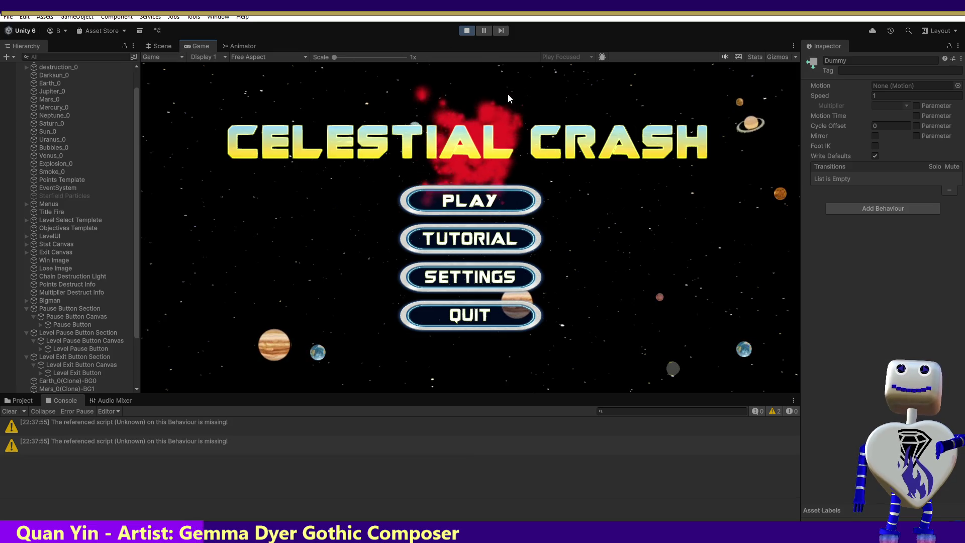
click(477, 200)
click(476, 220)
click(685, 210)
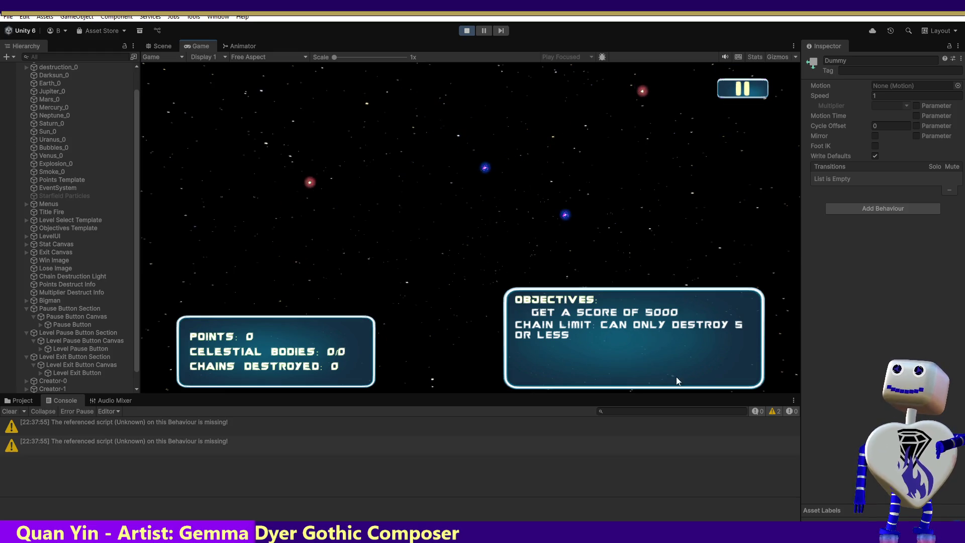
click(95, 372)
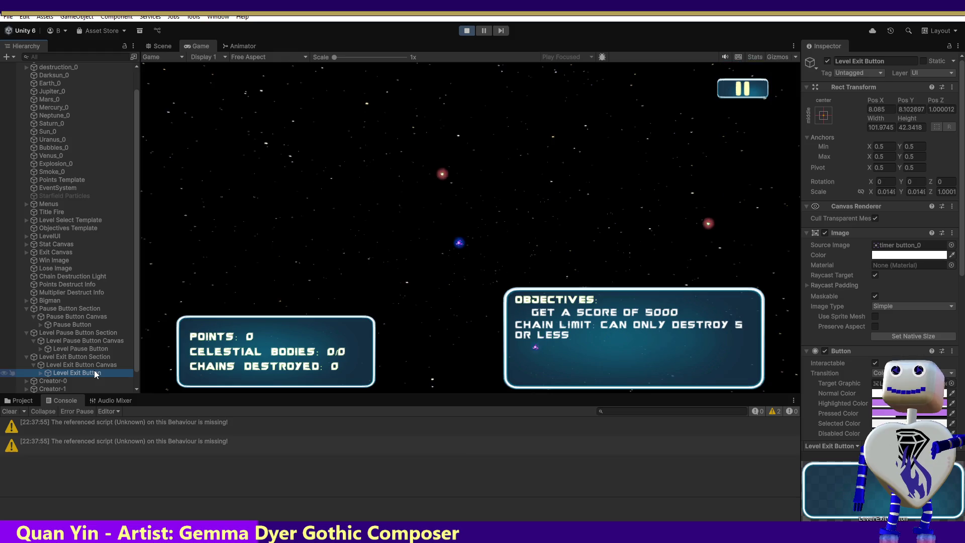
Step: Check the Level Exit Button's On Click pause-level call and Animator, then stop play mode
drag(963, 252, 961, 416)
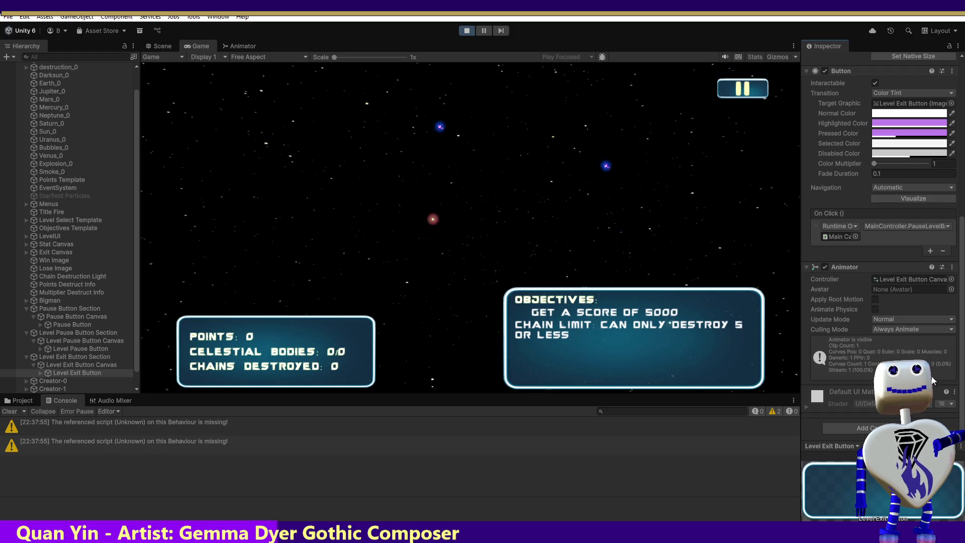
click(462, 33)
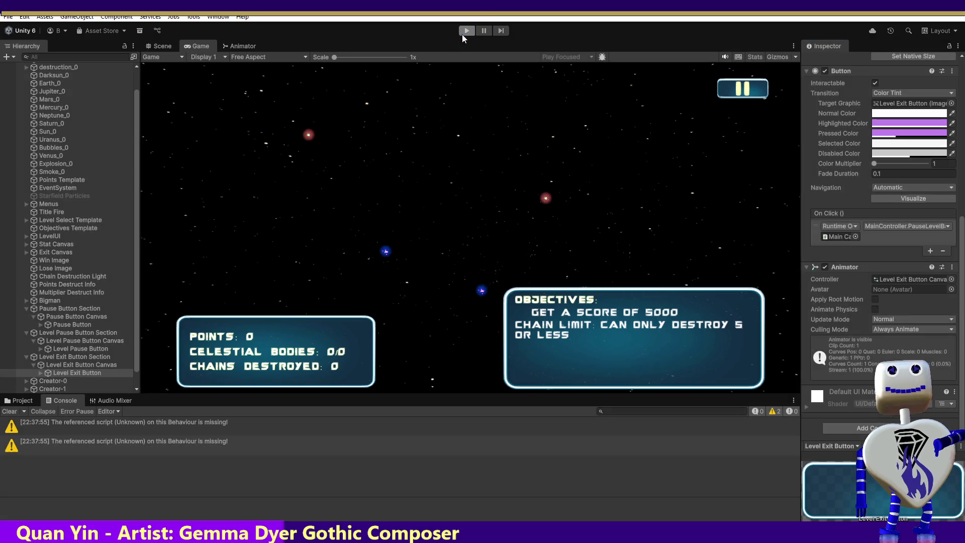
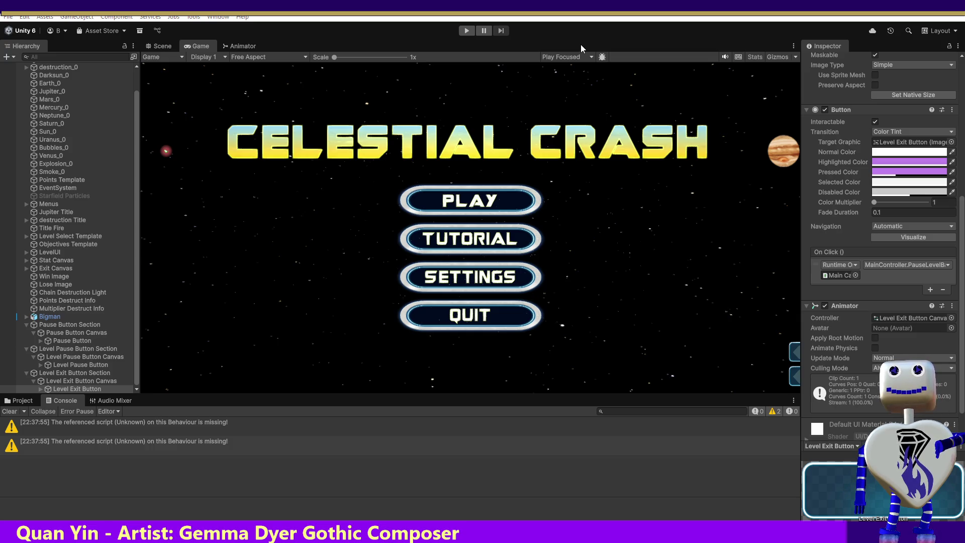
Step: Glance at the MainController script in Visual Studio, then enter Play mode in Unity
key(alt+Tab)
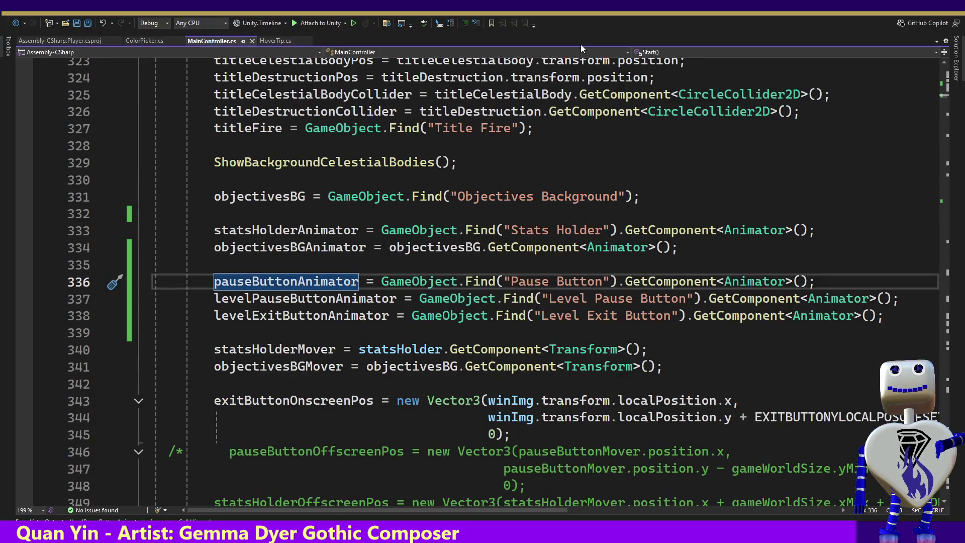
key(alt+Tab)
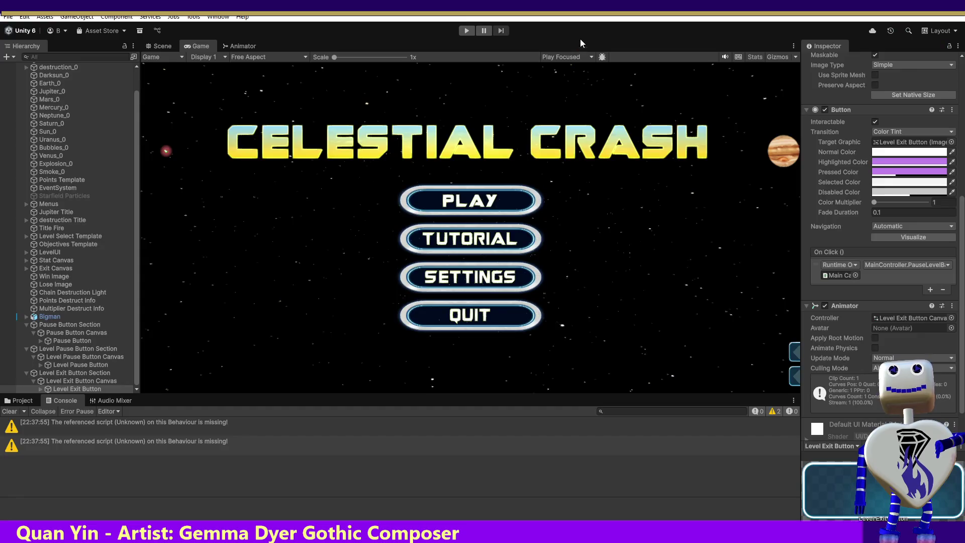
click(465, 31)
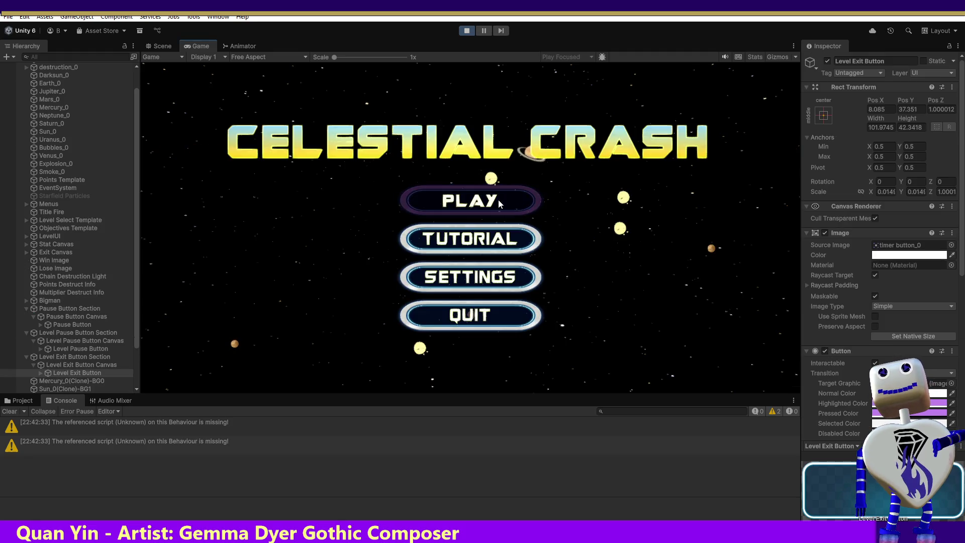
Step: Start level 2 Skill Challenge from the title menu, then frame the pause symbol's right bar in Scene view
click(498, 201)
scroll(549, 213, down, 3)
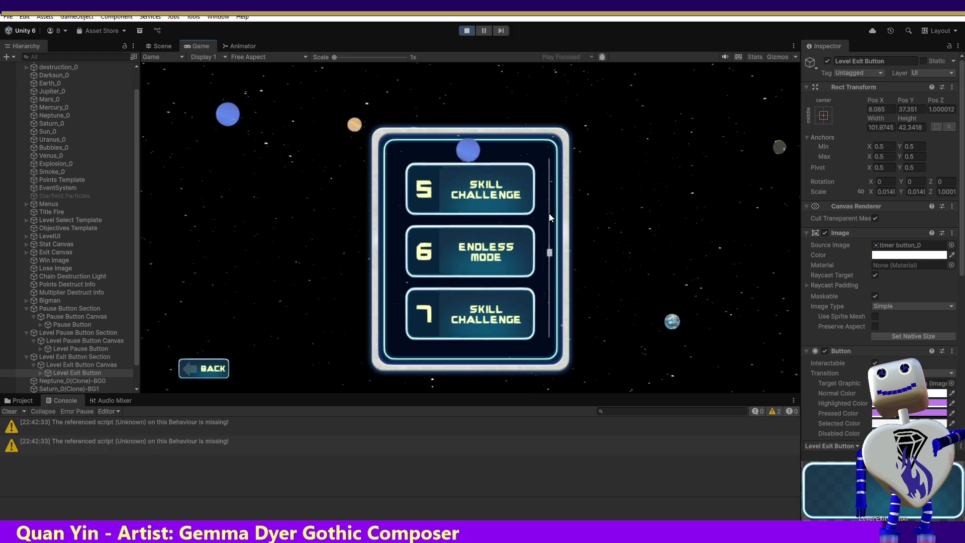
scroll(549, 191, up, 2)
scroll(550, 179, up, 3)
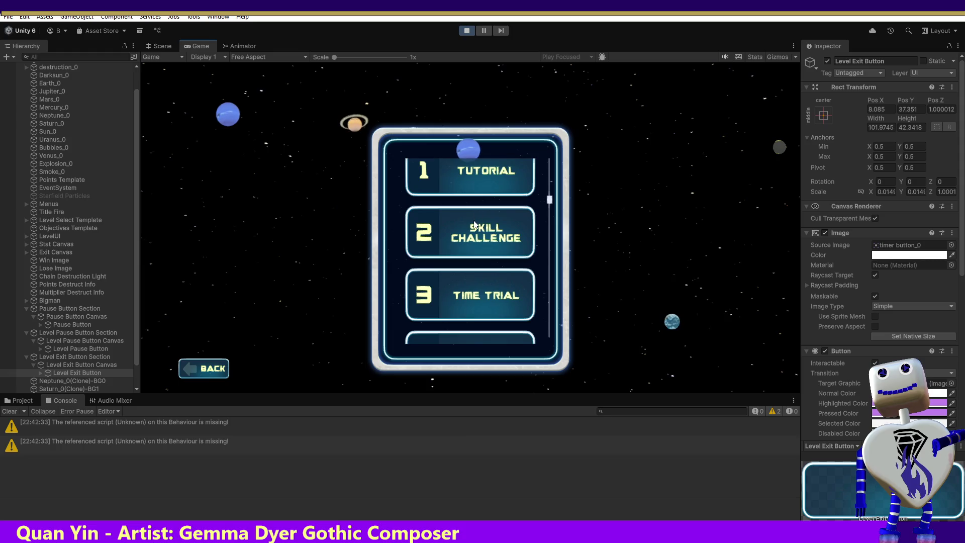
click(534, 230)
click(667, 286)
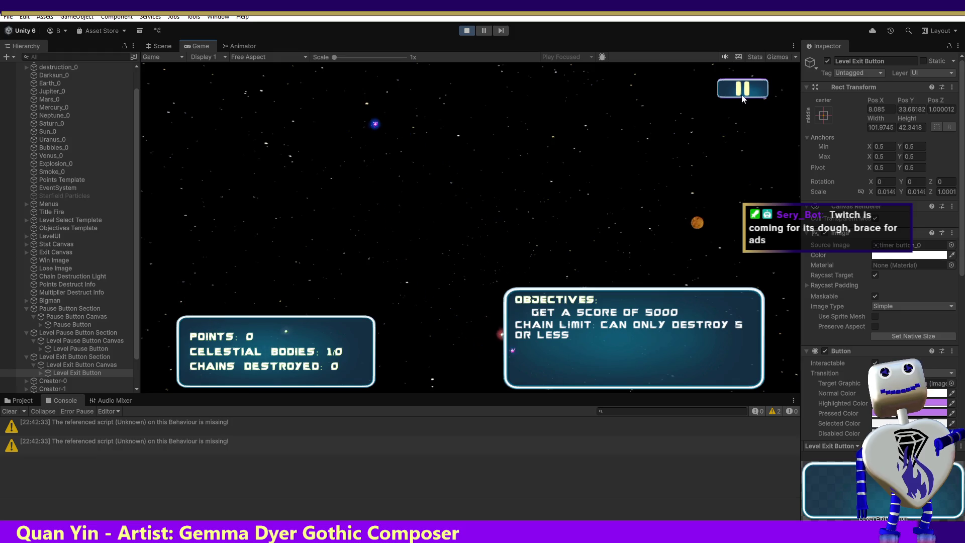
click(41, 349)
double_click(96, 357)
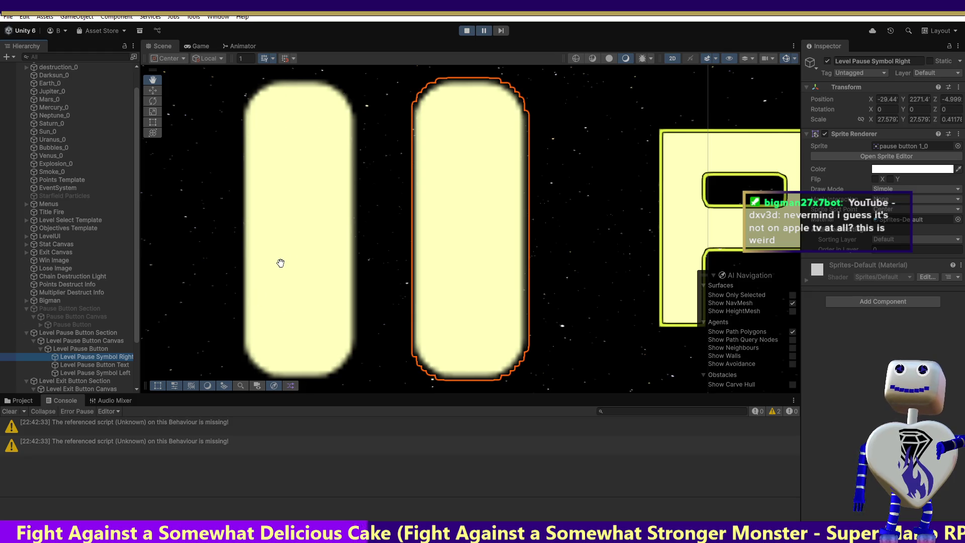
Step: Select and frame the Level Pause Button, its Canvas and Section in the Scene view
click(102, 350)
double_click(103, 351)
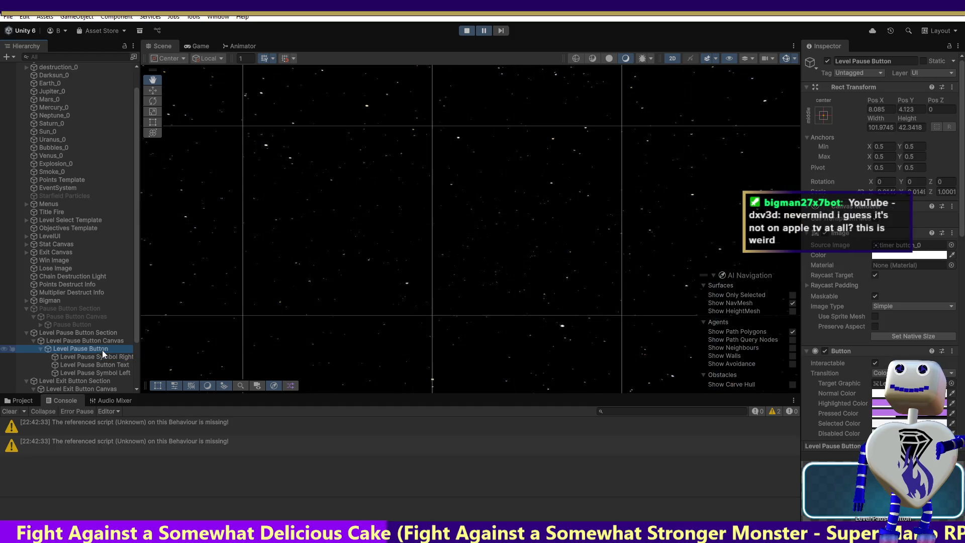
click(98, 340)
double_click(96, 333)
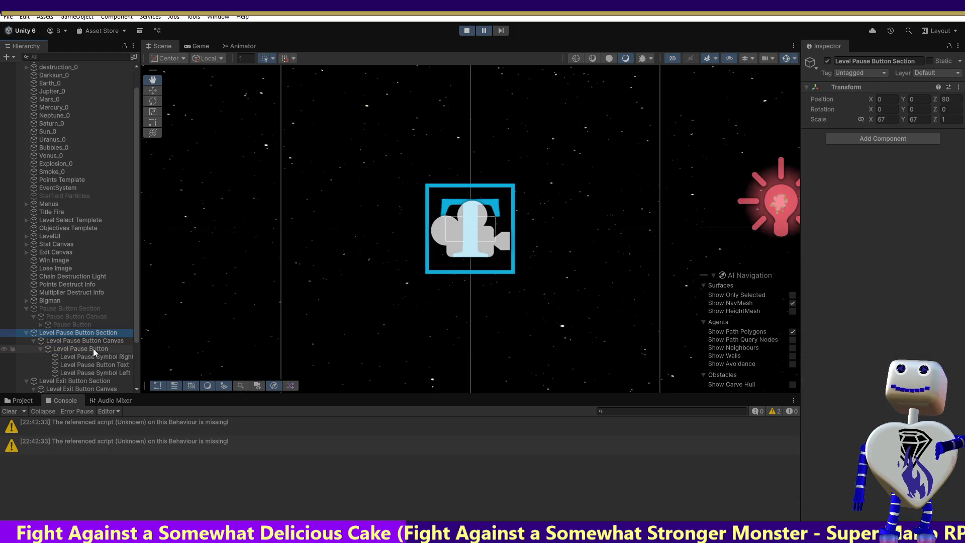
click(92, 349)
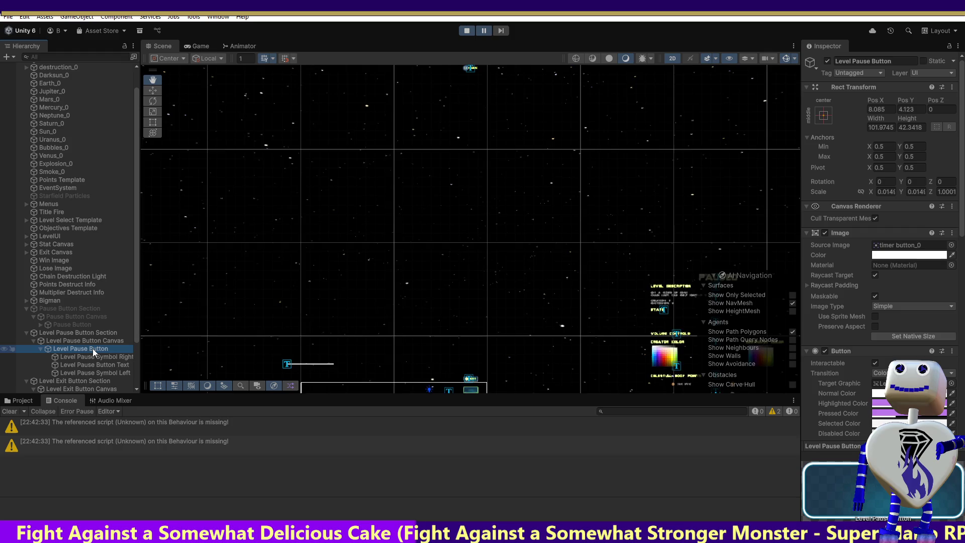
double_click(92, 348)
double_click(93, 349)
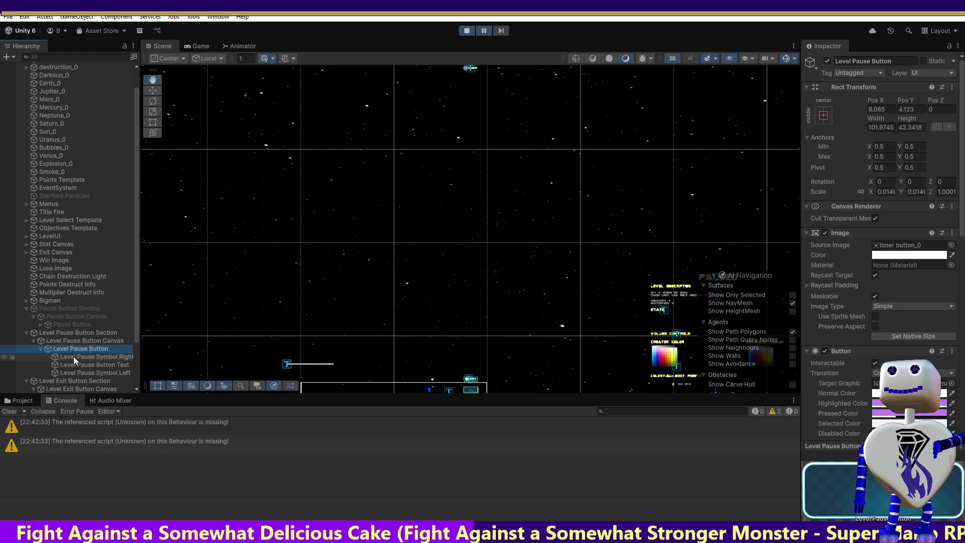
Step: Expand Level Exit Button and frame its Level Exit Button Text (EXIT) in the Scene view
scroll(132, 347, down, 3)
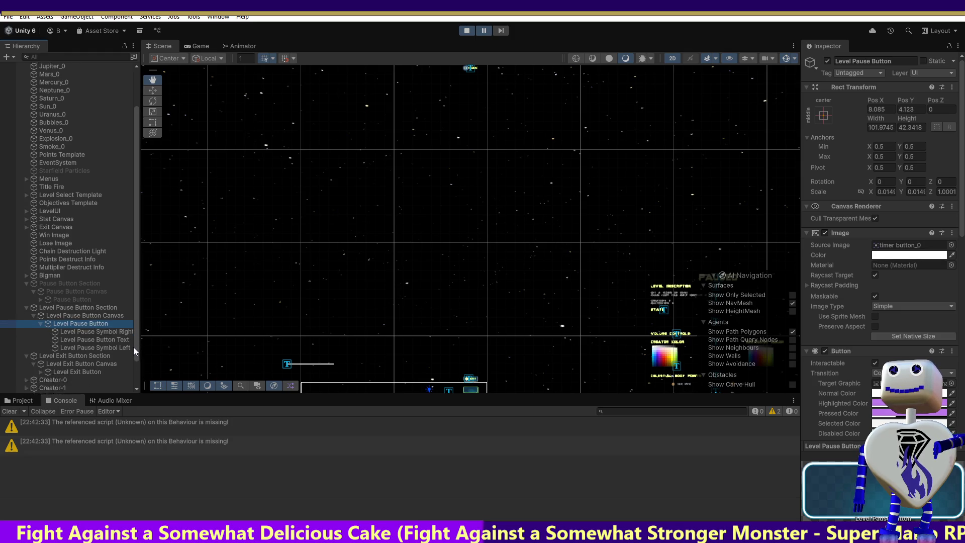
click(39, 340)
click(73, 349)
double_click(72, 350)
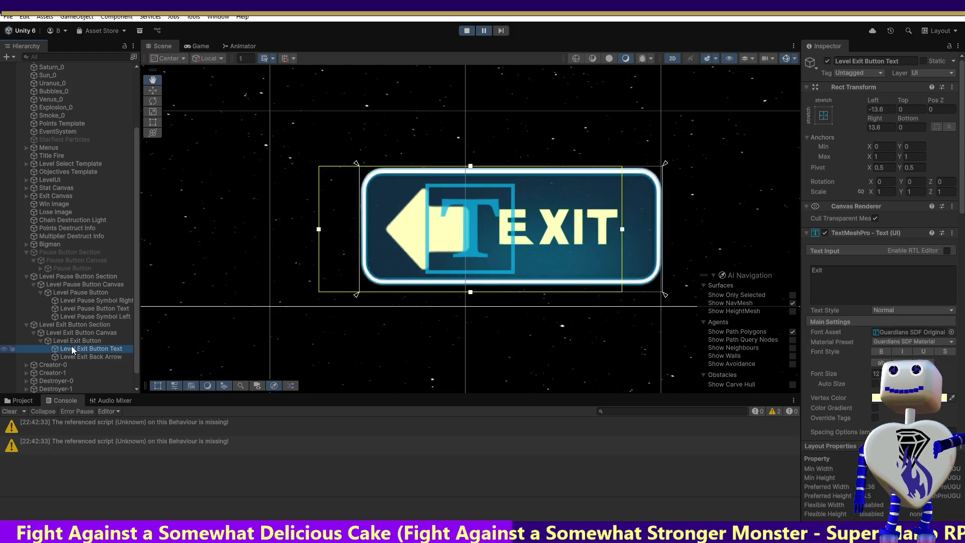
click(73, 356)
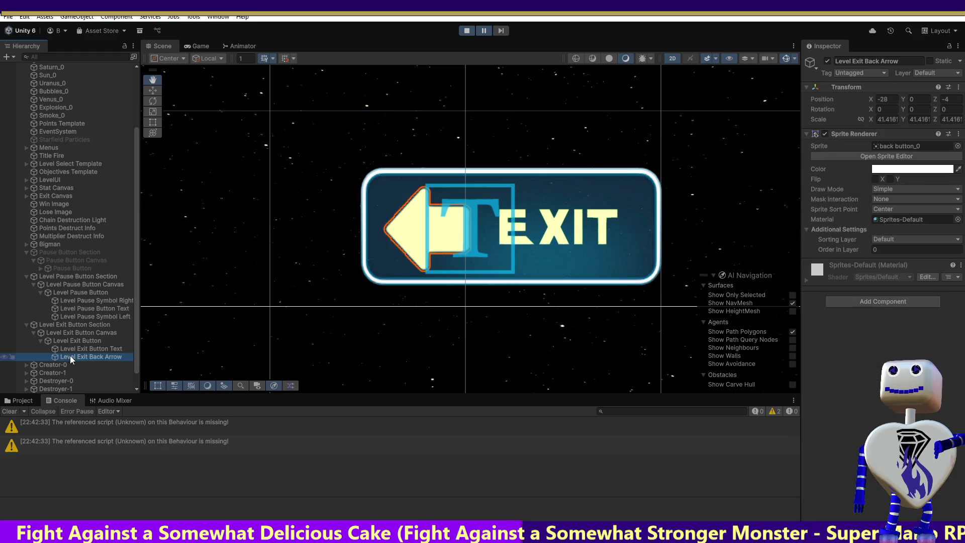
click(72, 356)
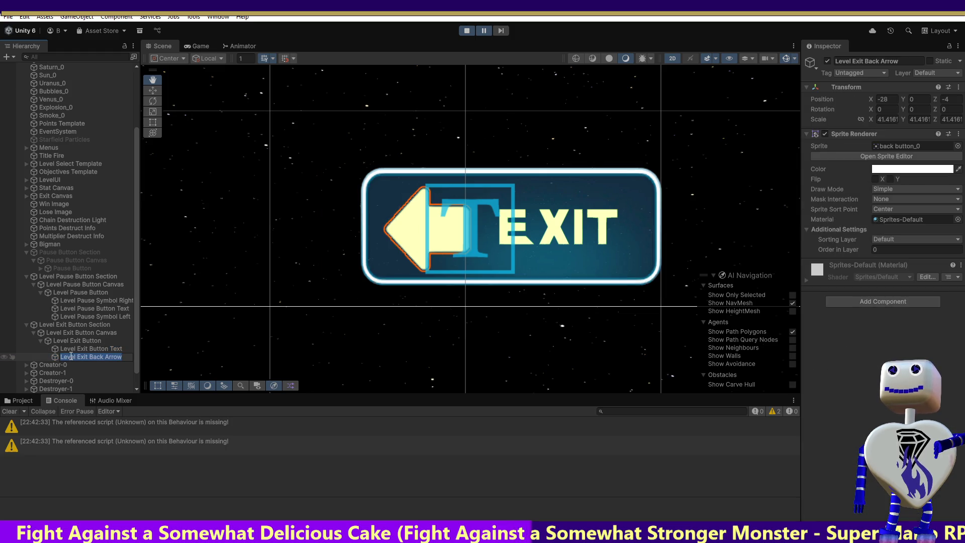
click(78, 349)
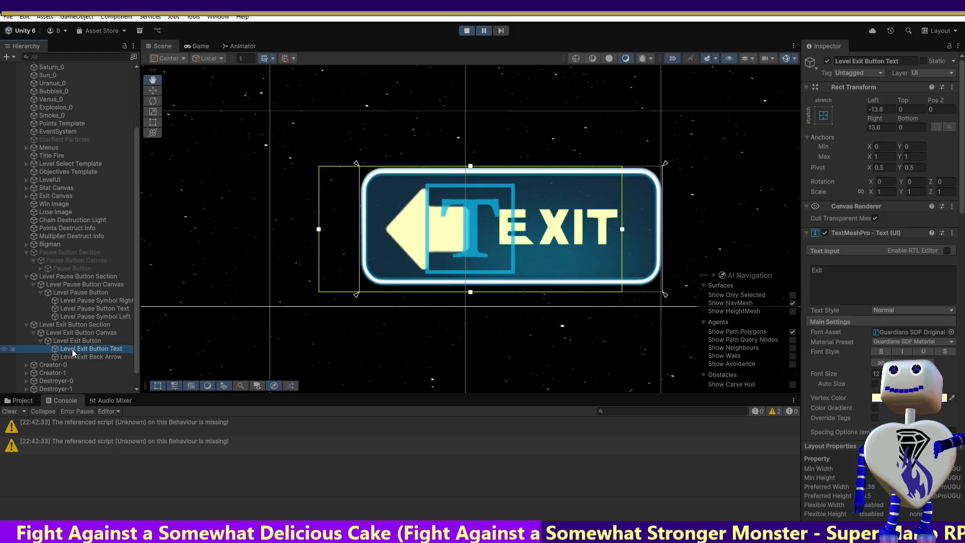
double_click(94, 301)
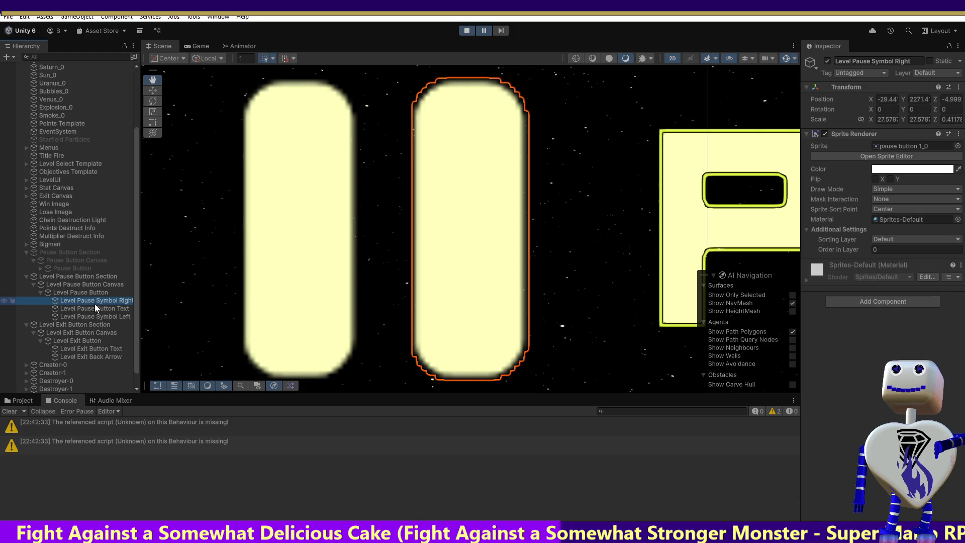
double_click(95, 308)
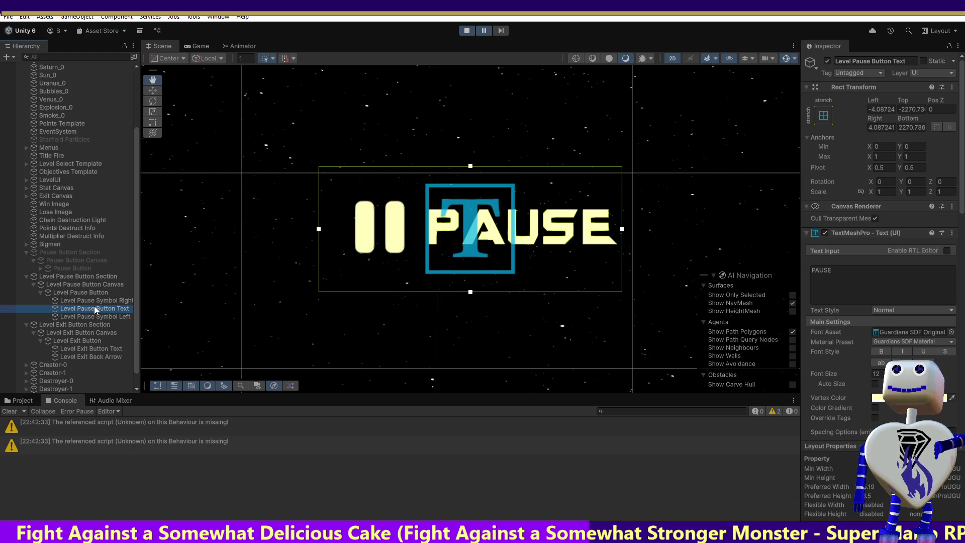
click(94, 292)
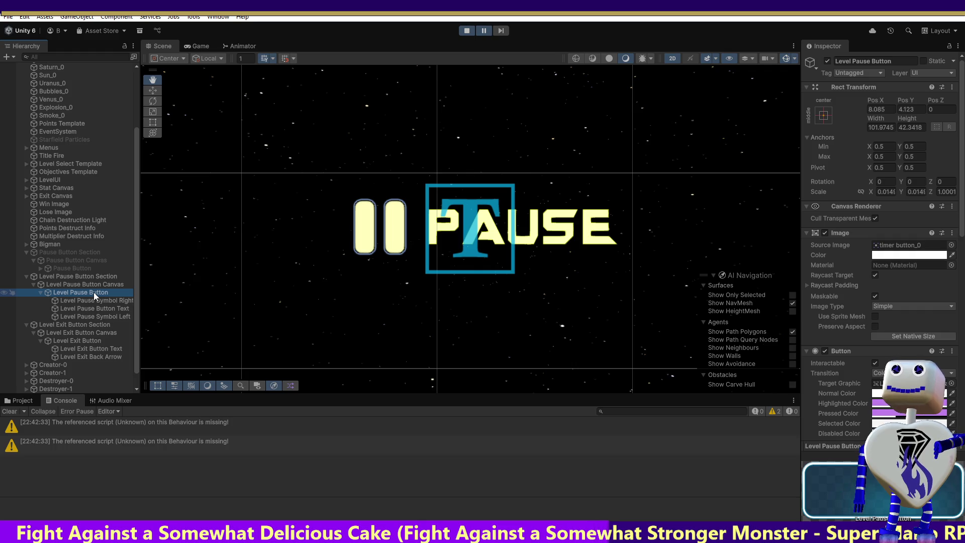
click(92, 300)
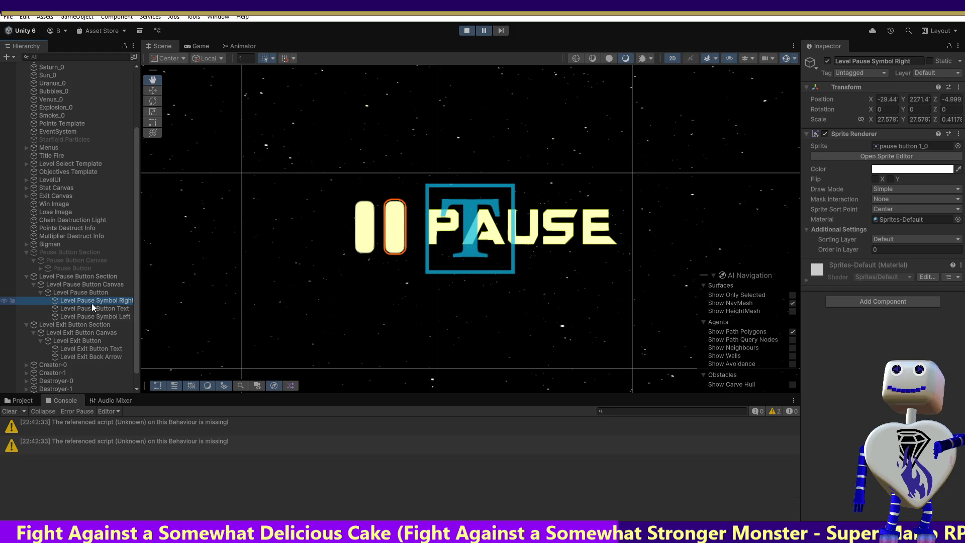
click(72, 351)
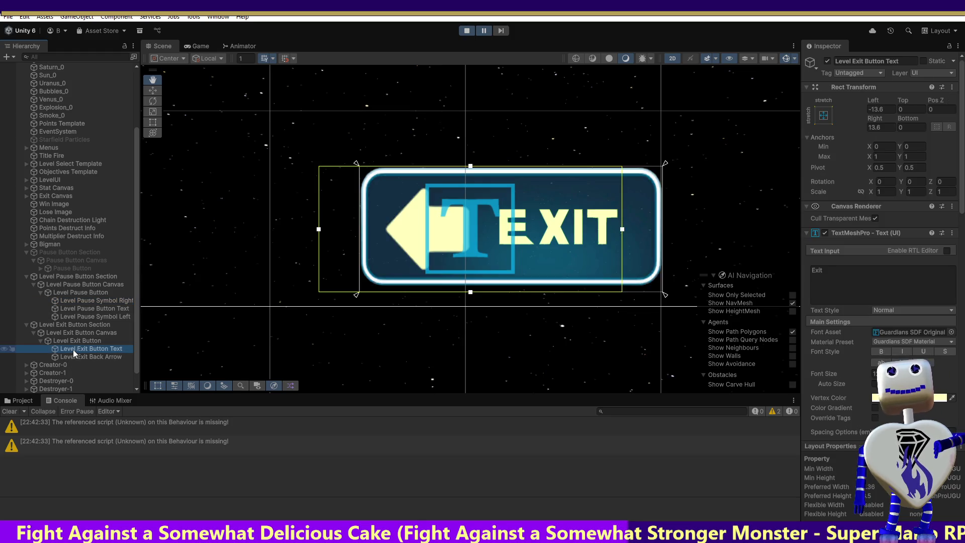
scroll(947, 326, down, 10)
scroll(947, 326, down, 8)
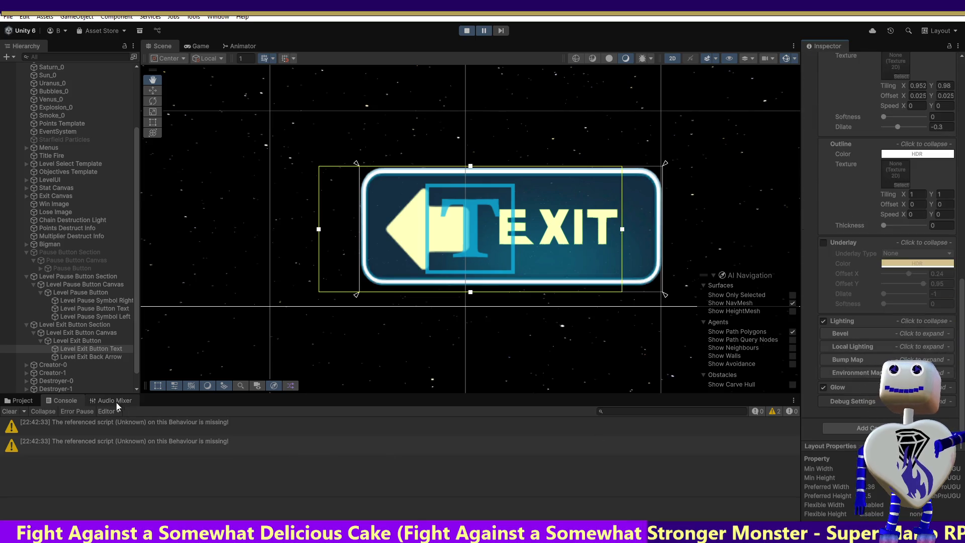
click(50, 270)
click(41, 269)
click(73, 277)
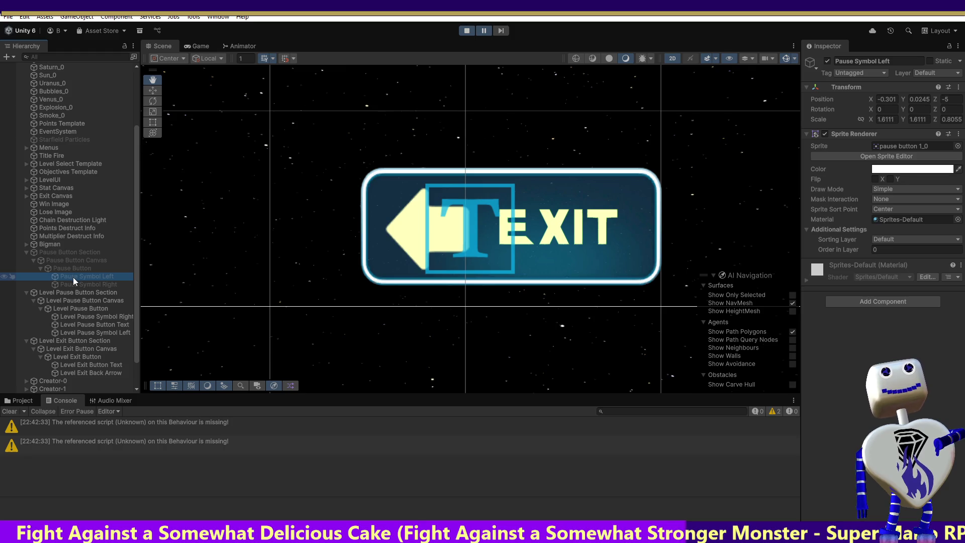
click(77, 285)
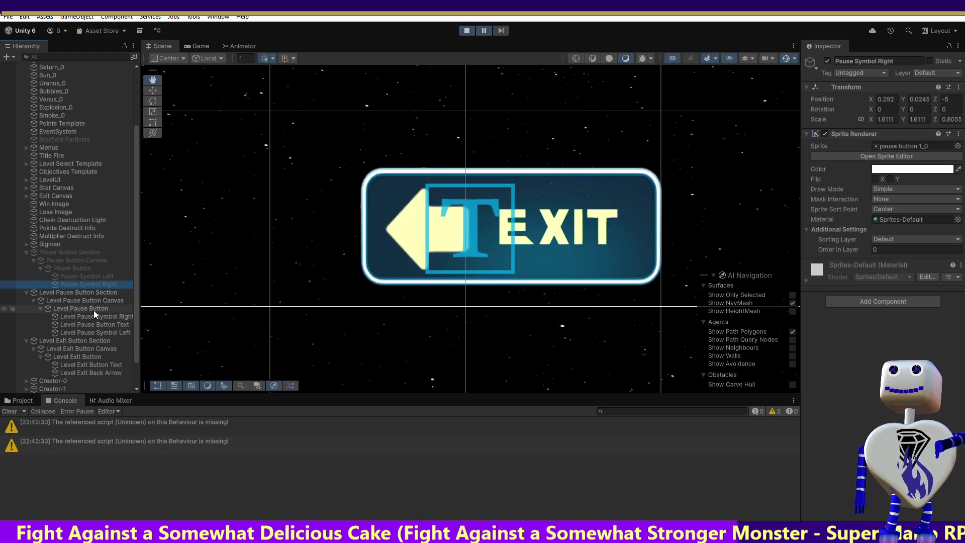
click(93, 310)
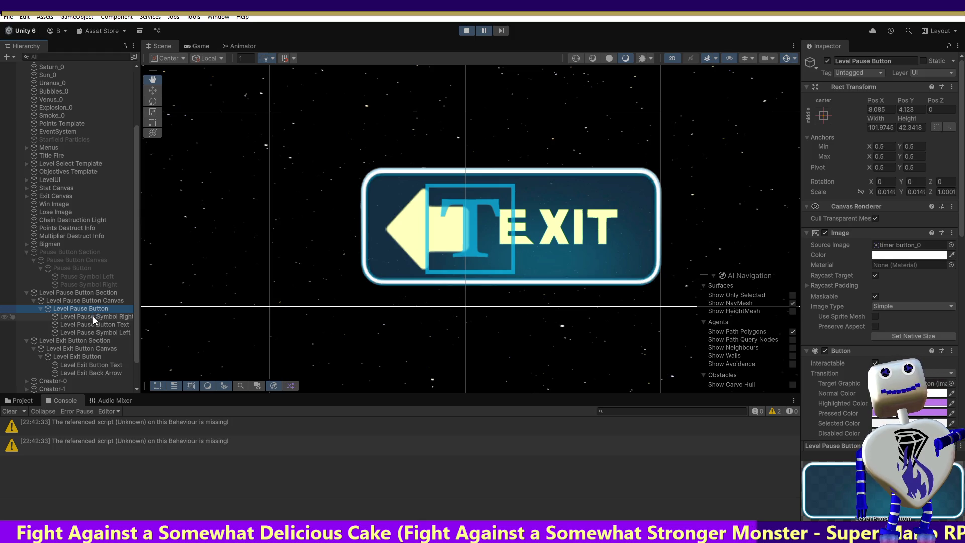
click(91, 319)
click(91, 326)
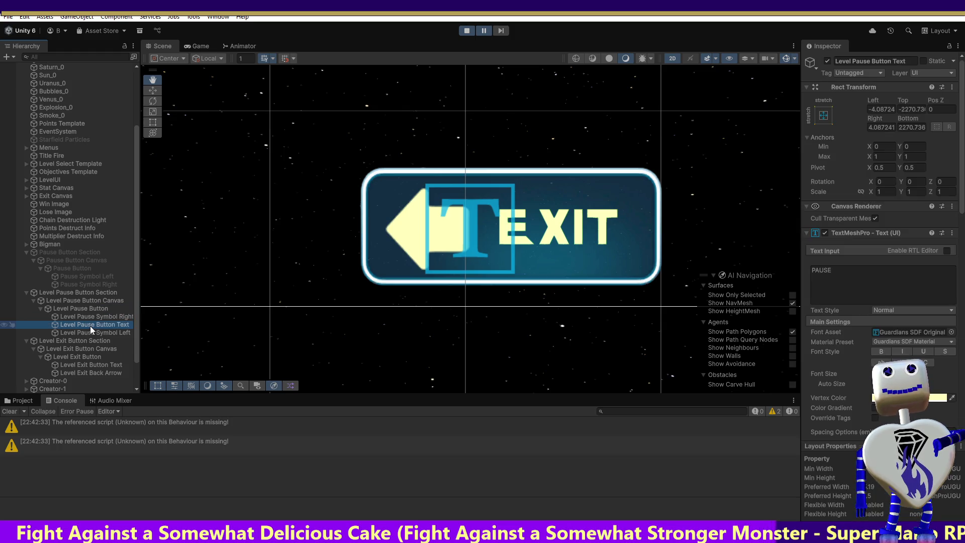
click(89, 333)
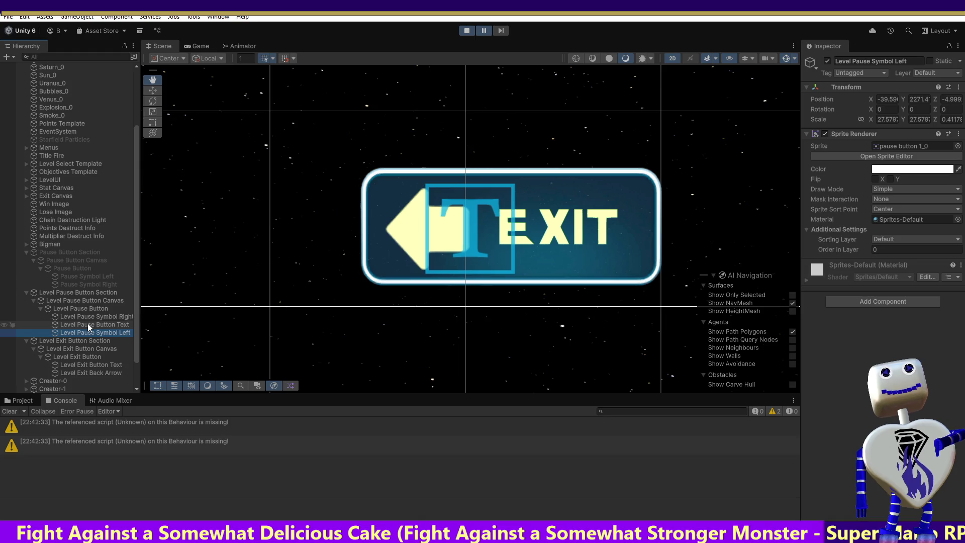
click(81, 276)
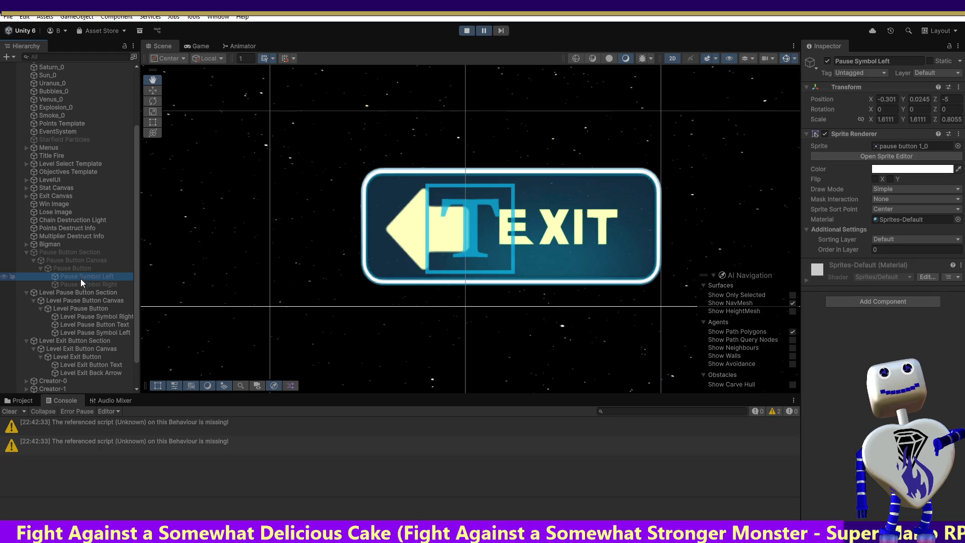
click(81, 284)
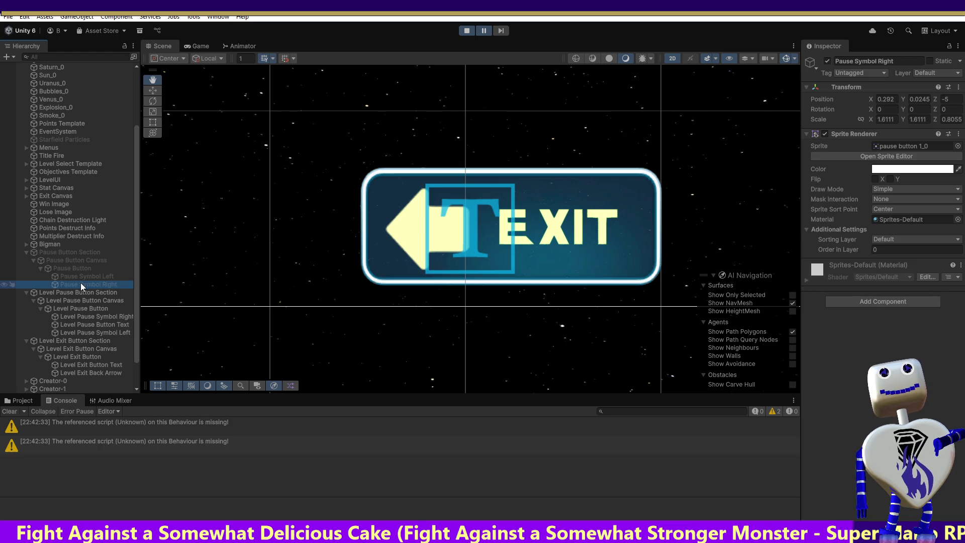
click(81, 268)
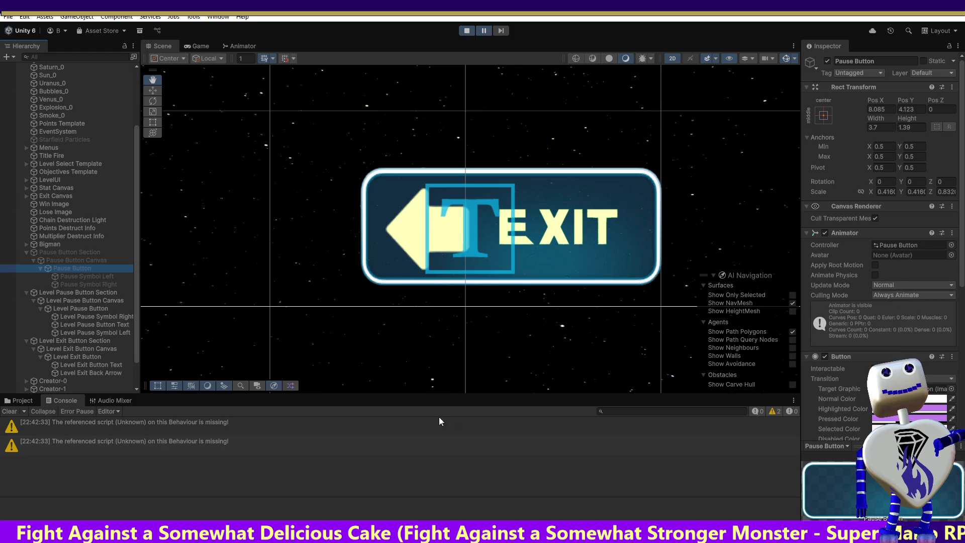
click(82, 309)
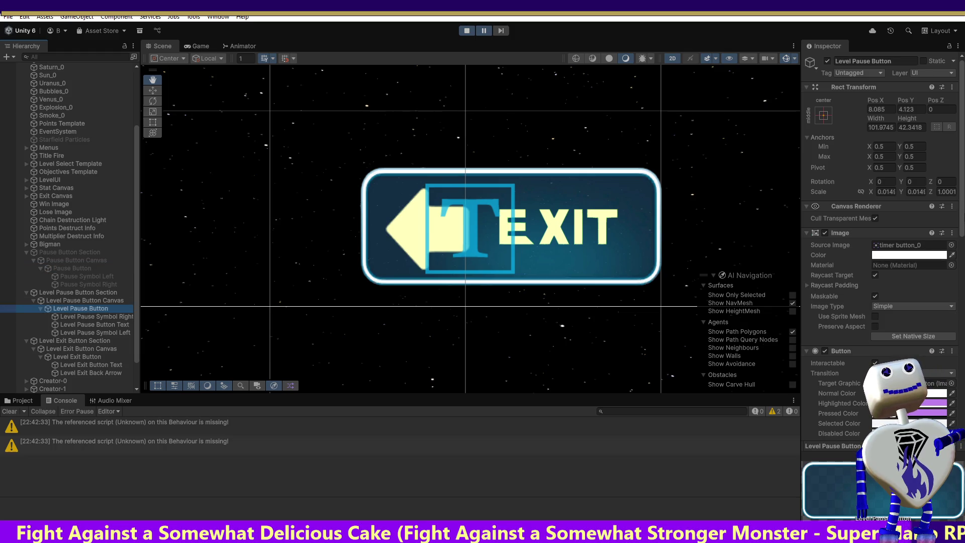
scroll(962, 236, down, 3)
drag(963, 236, 958, 407)
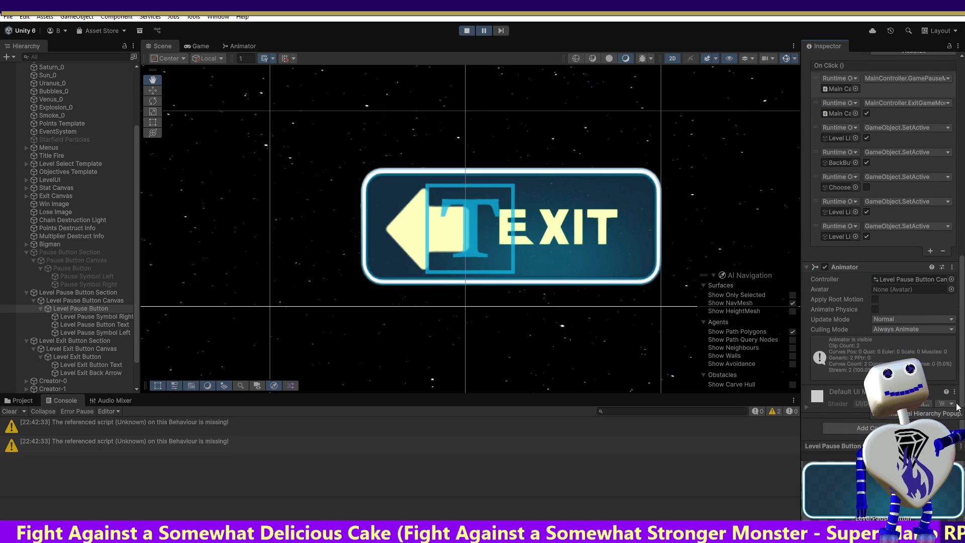
scroll(956, 415, up, 2)
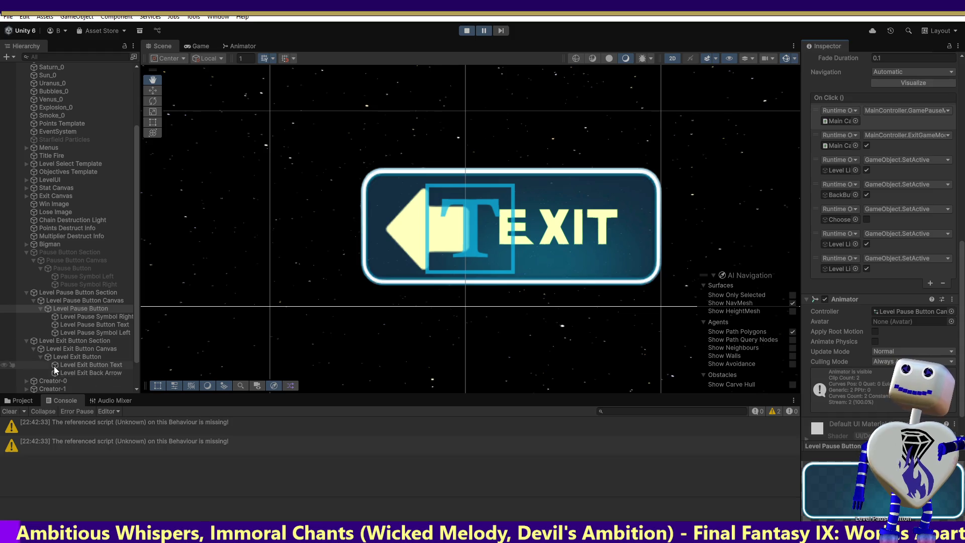
click(98, 317)
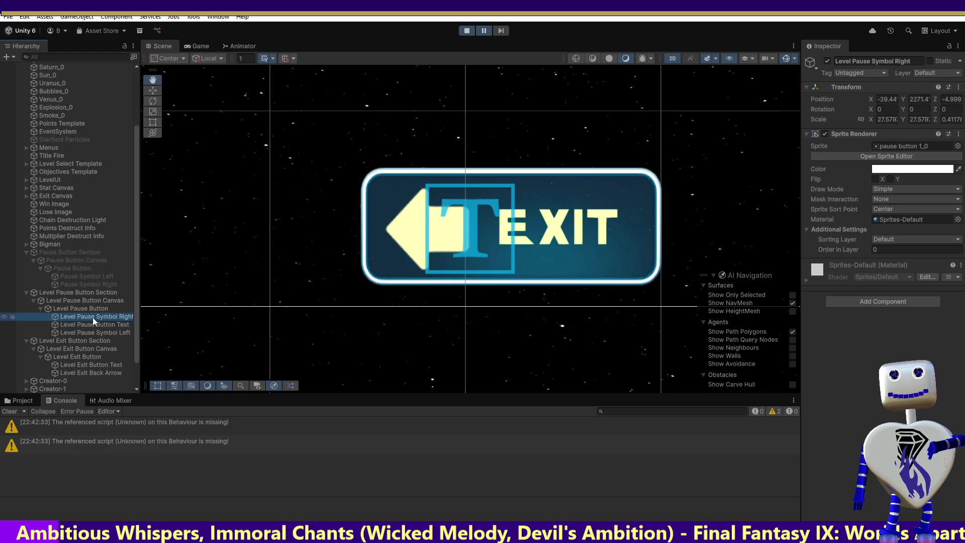
click(93, 309)
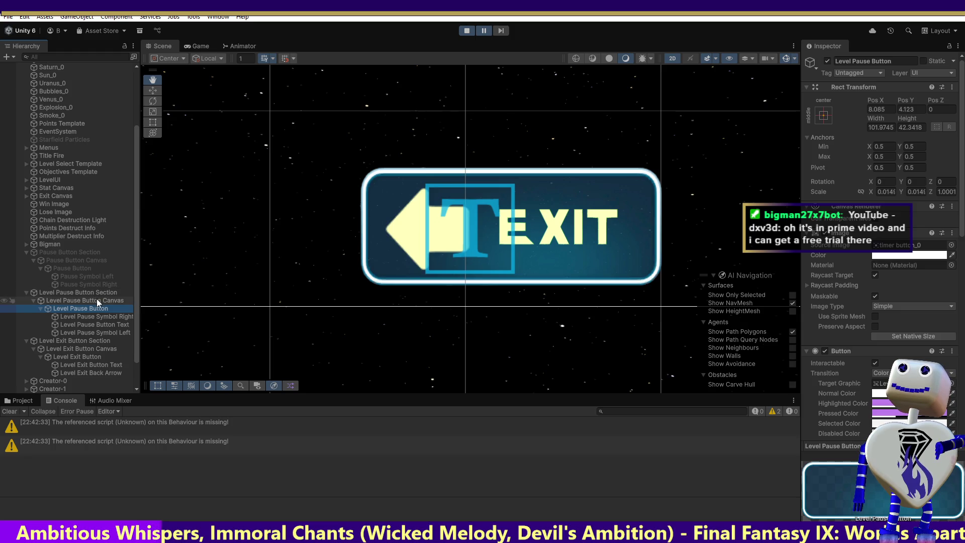
click(75, 268)
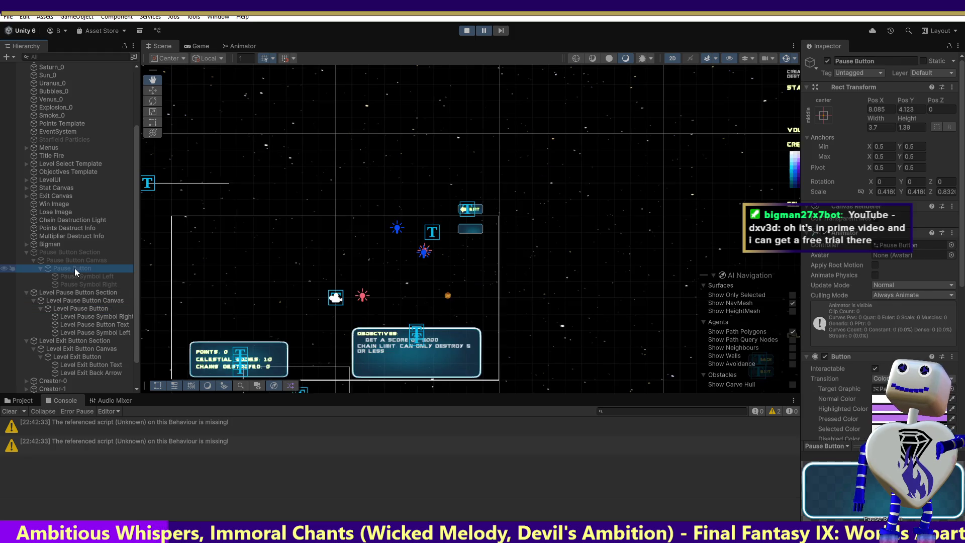
Step: Show the Pause Button's Animator graph and open its Onscreen animation clip
click(231, 47)
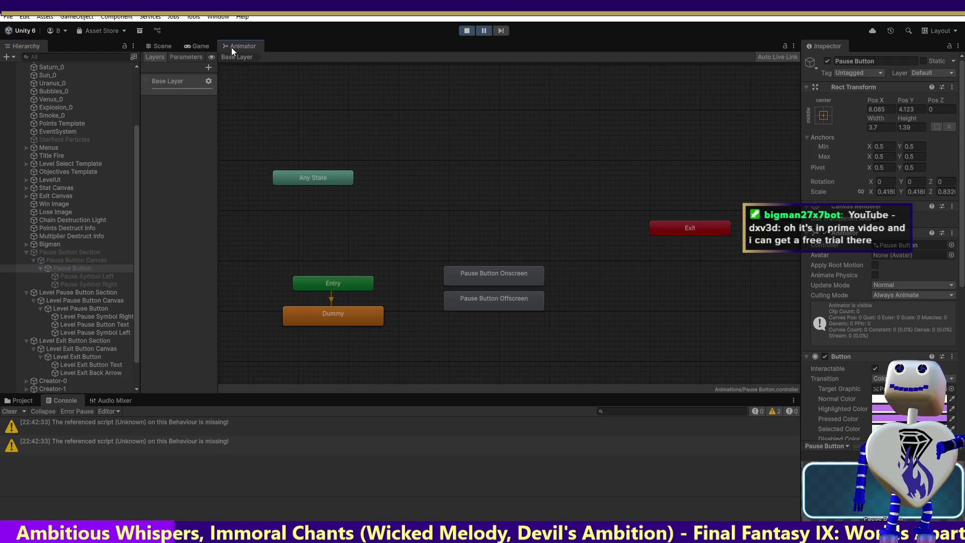
click(499, 274)
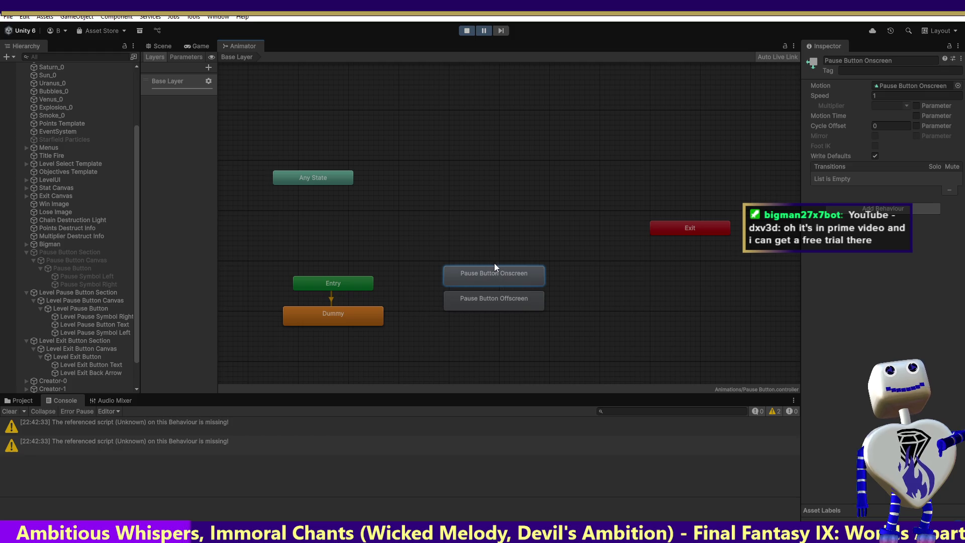
double_click(490, 271)
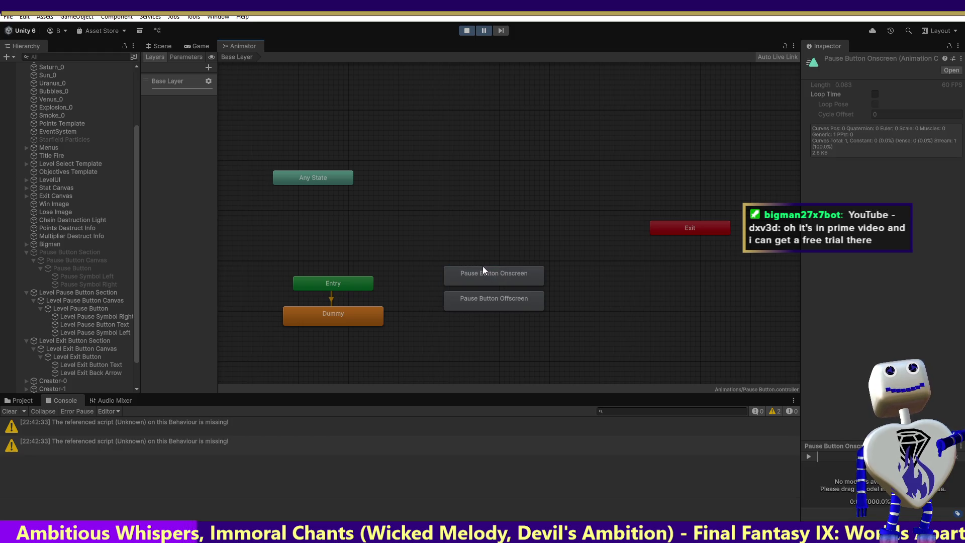
Step: Inspect Level Pause Symbol Right, the Level Exit Button and its text settings
click(80, 315)
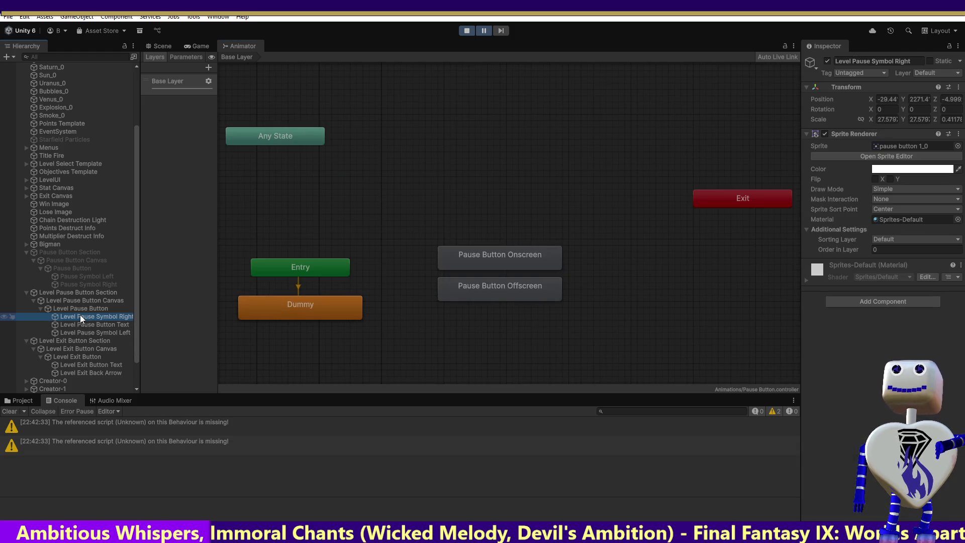
click(85, 364)
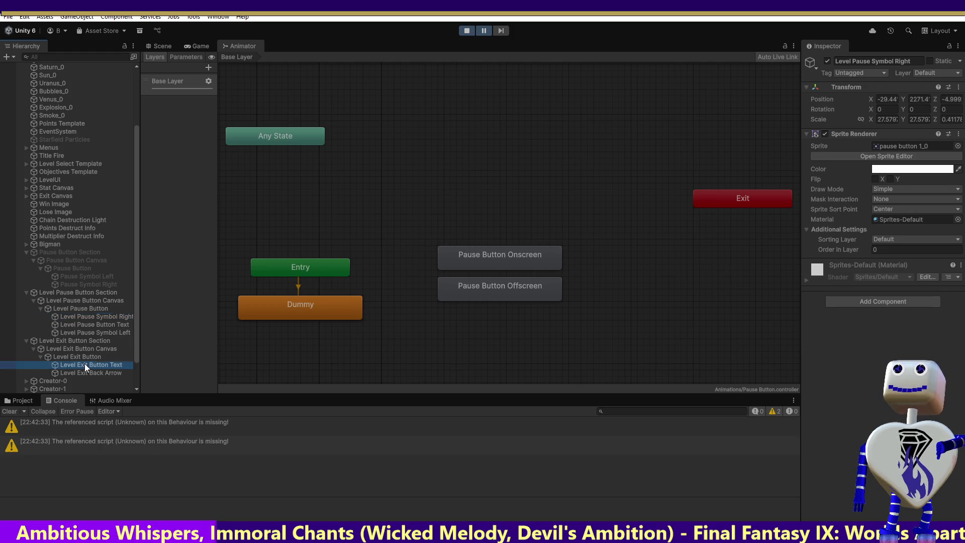
click(85, 357)
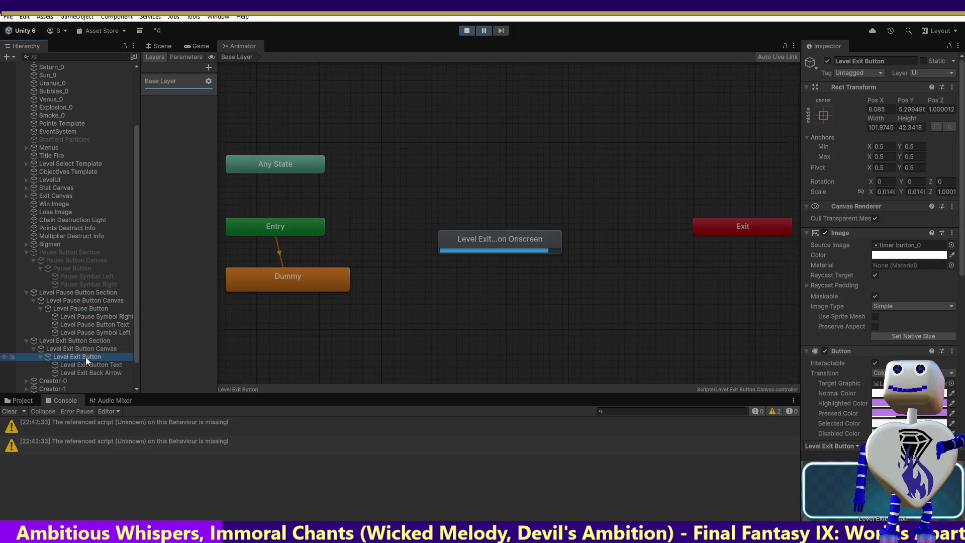
click(87, 367)
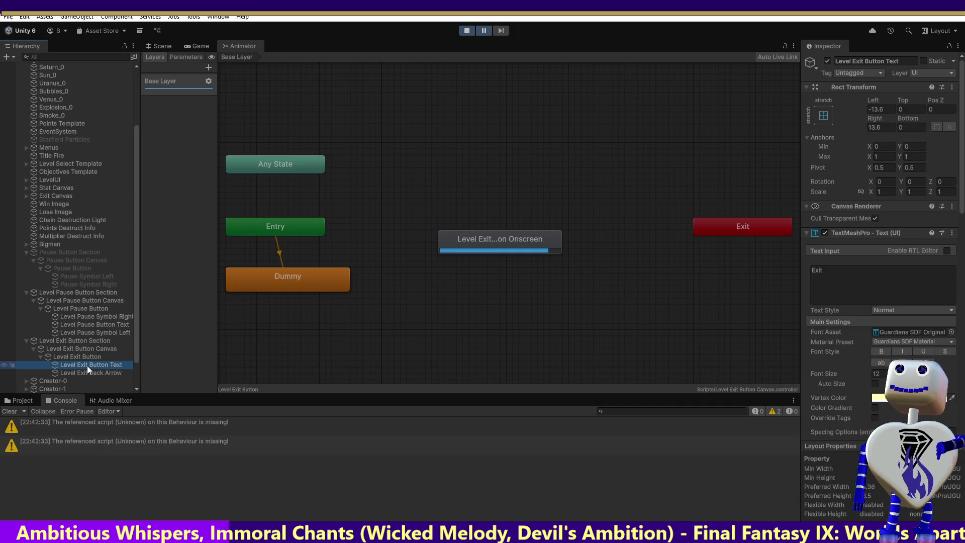
click(88, 358)
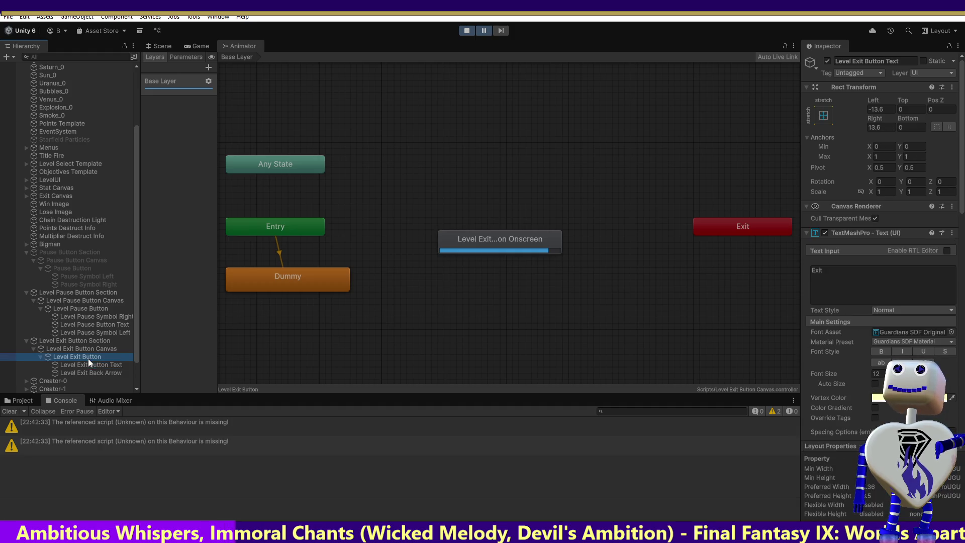
Step: Review the level pause symbols, text and Level Pause Button animation graph, then stop play mode
click(89, 333)
click(89, 324)
click(89, 314)
click(87, 306)
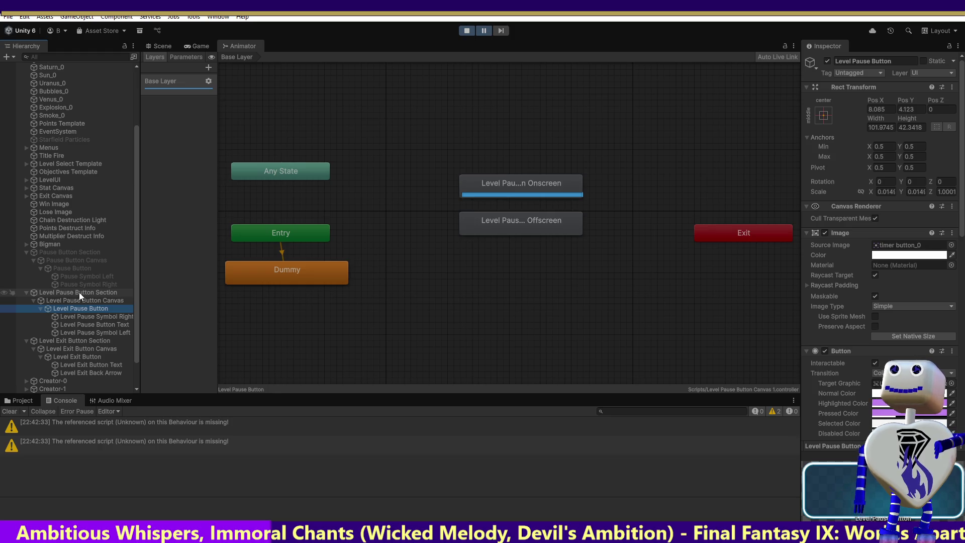
click(468, 30)
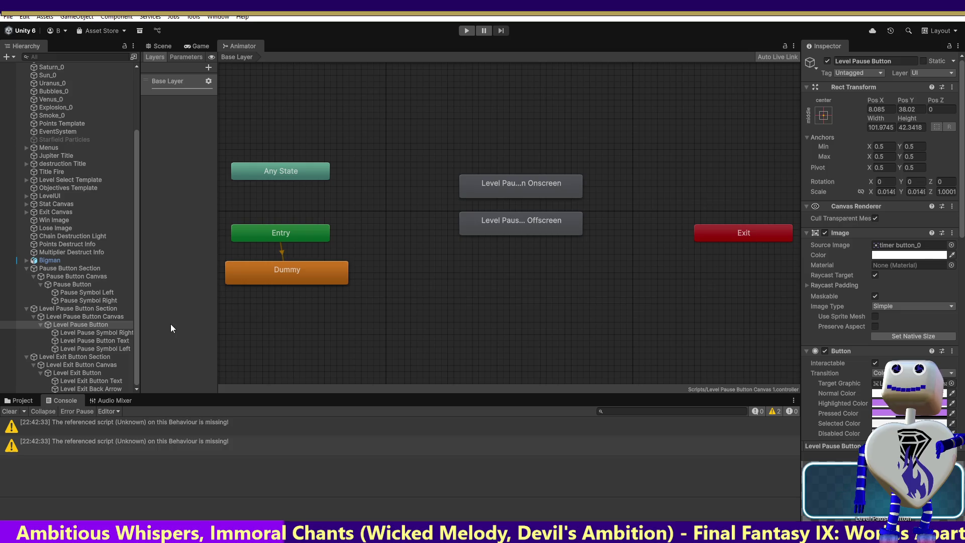
click(136, 336)
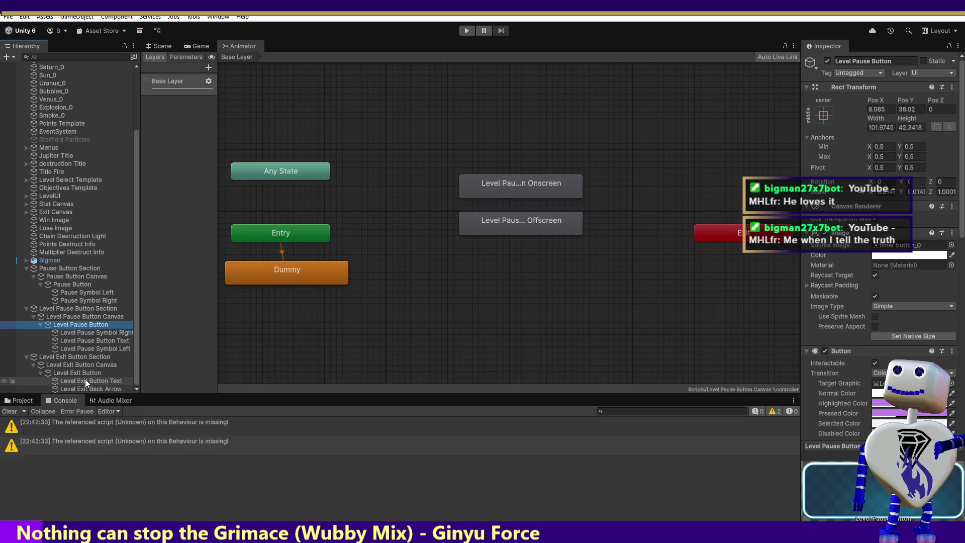
click(86, 333)
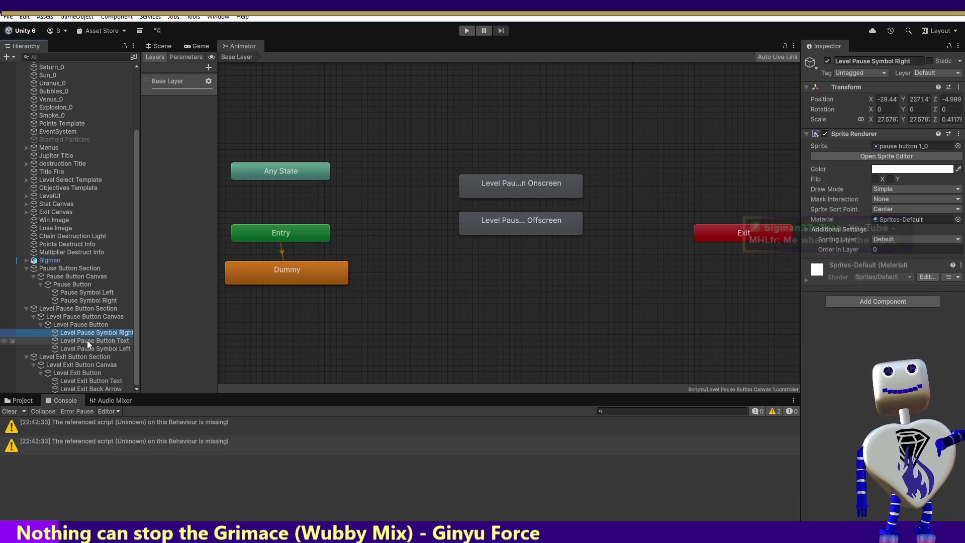
Step: Compare the original Pause Symbol Left and Right positions and the Pause Button's components
click(86, 294)
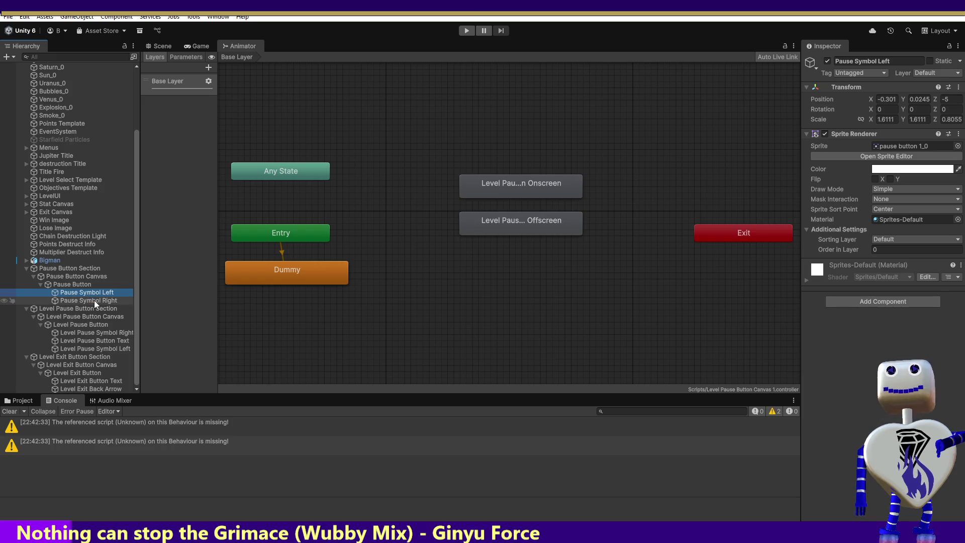
click(94, 300)
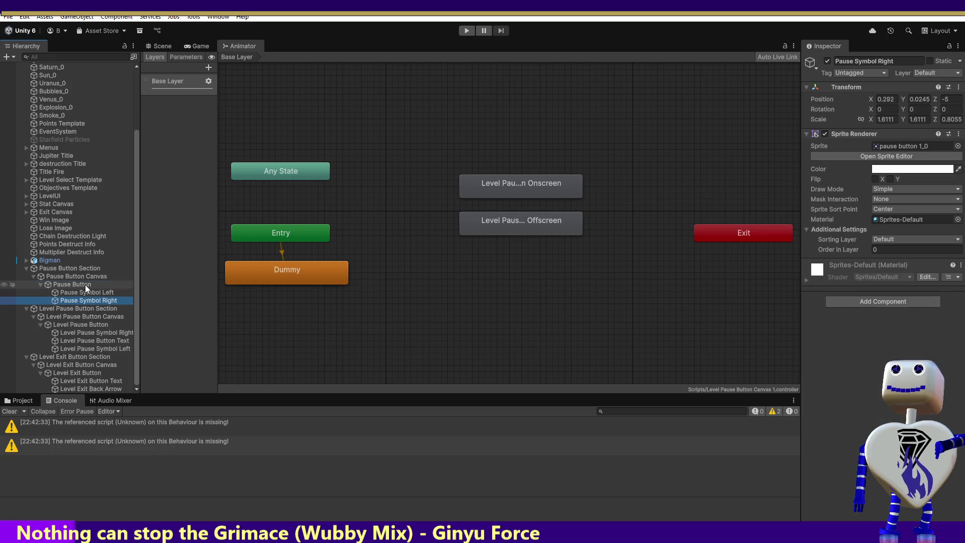
click(86, 285)
click(87, 292)
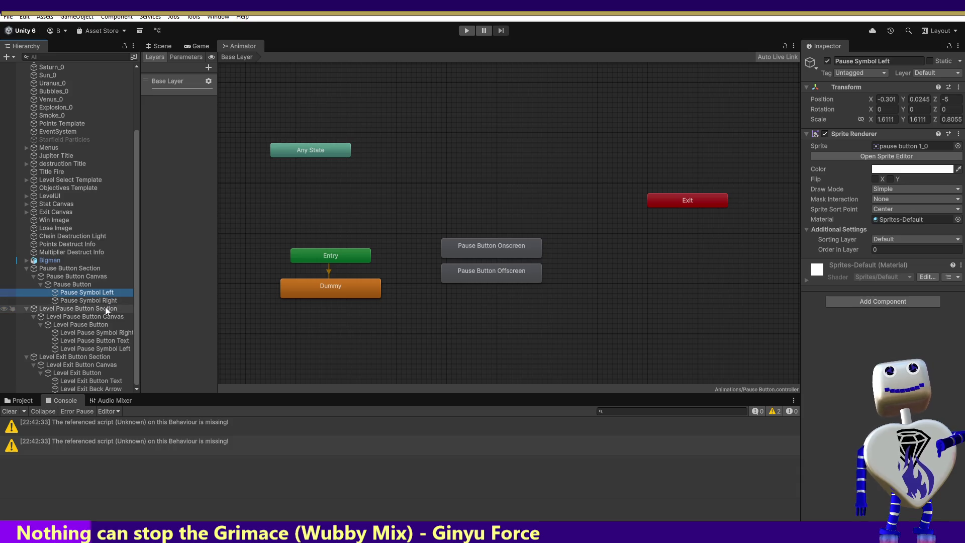
click(84, 285)
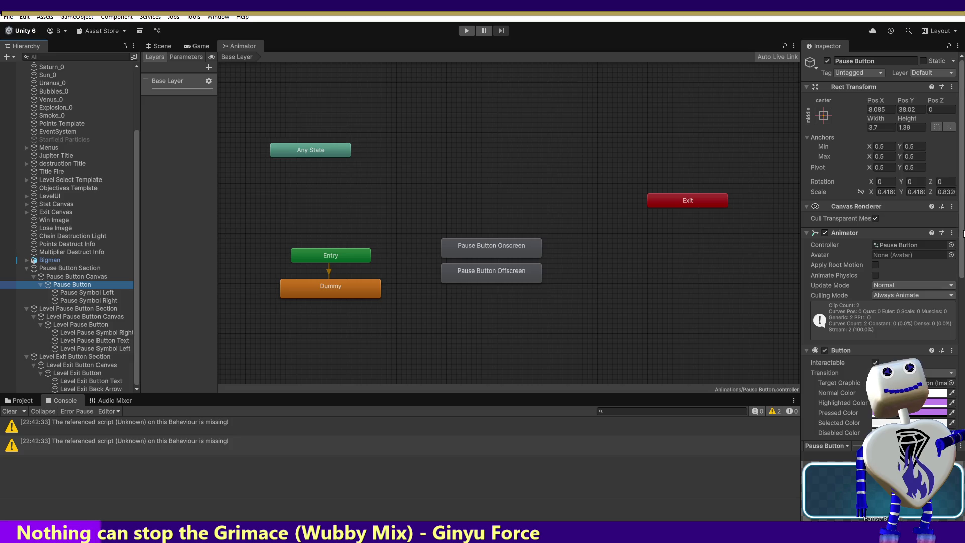
Step: Disable the Pause Button's background Image and both Pause Symbols' Sprite Renderers
drag(962, 235, 963, 390)
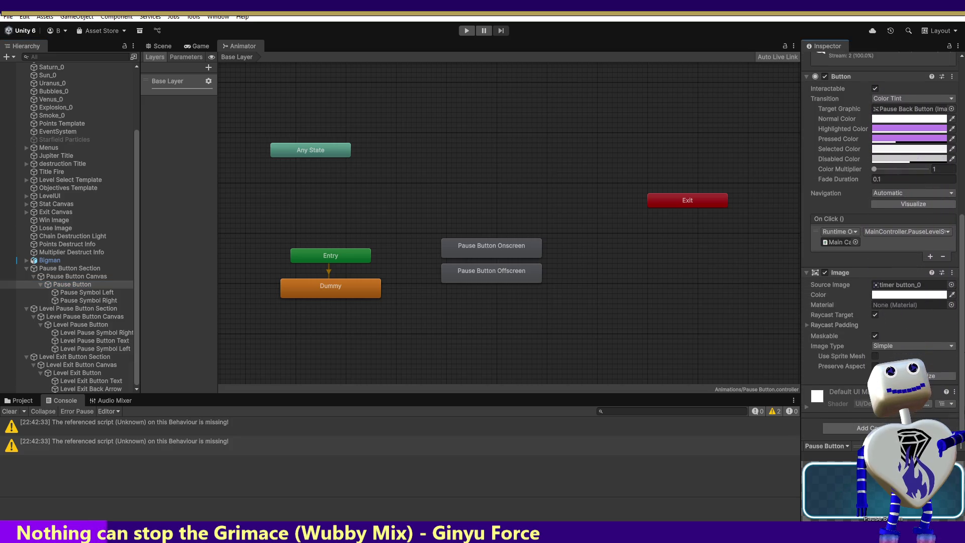
click(826, 272)
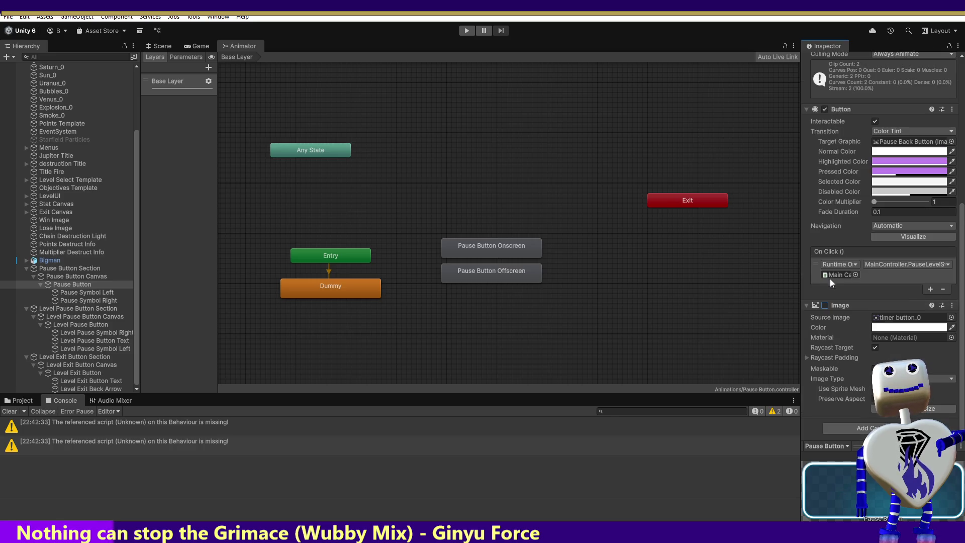
click(73, 293)
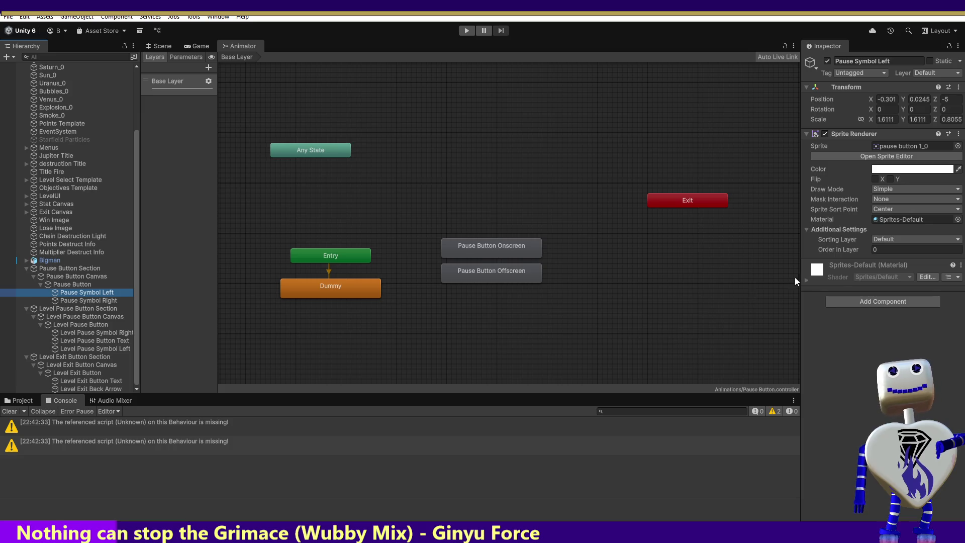
click(825, 134)
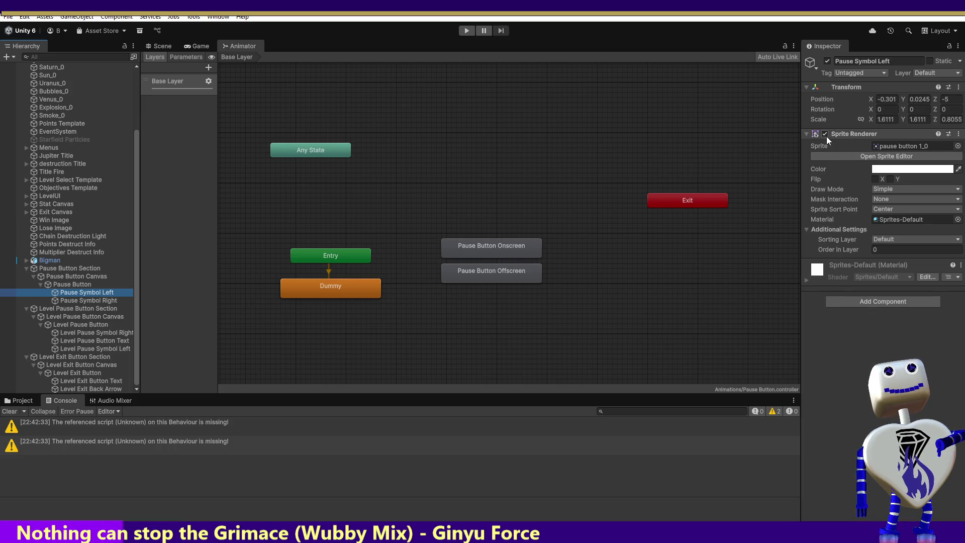
click(99, 300)
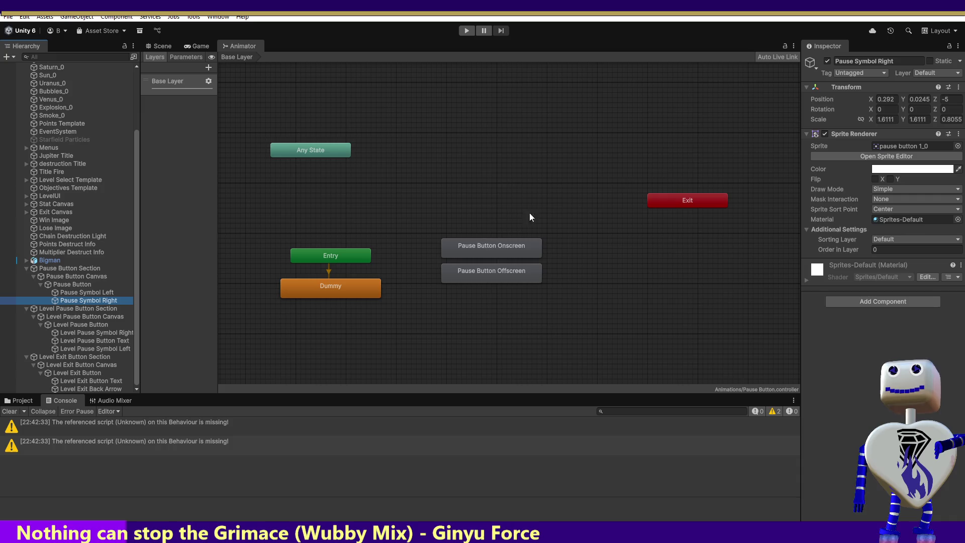
click(820, 133)
click(825, 134)
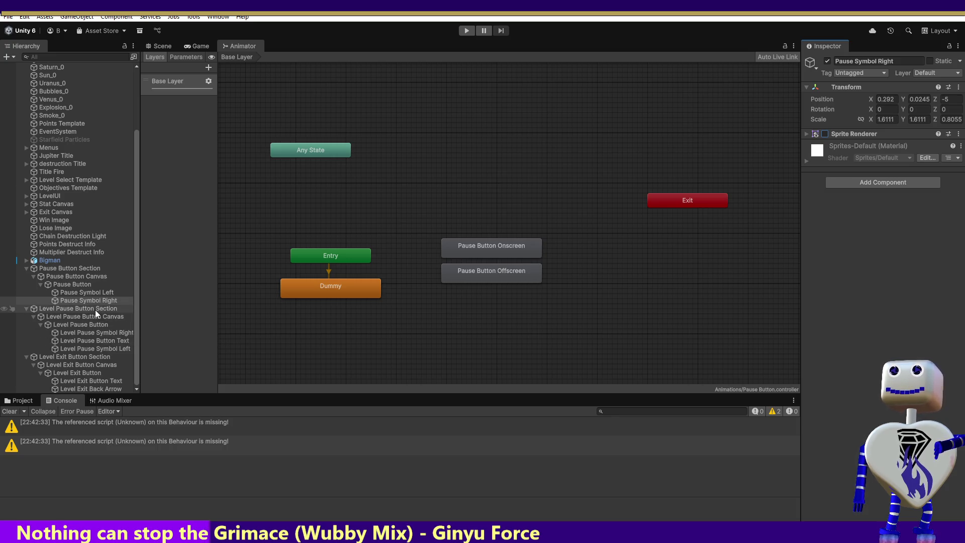
Step: Review the level pause objects, the Pause Button Onscreen/Offscreen clips and the Level Exit Button states
click(102, 334)
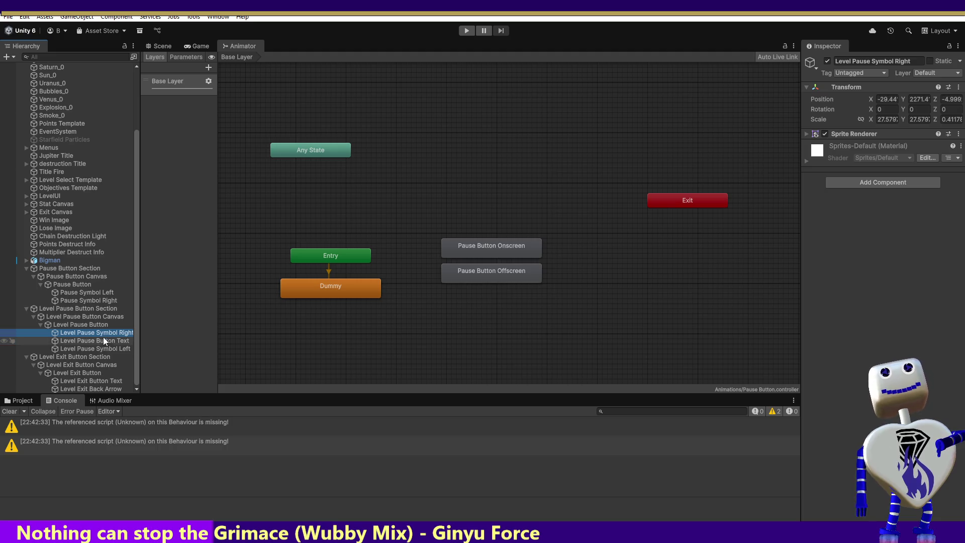
click(104, 342)
click(103, 349)
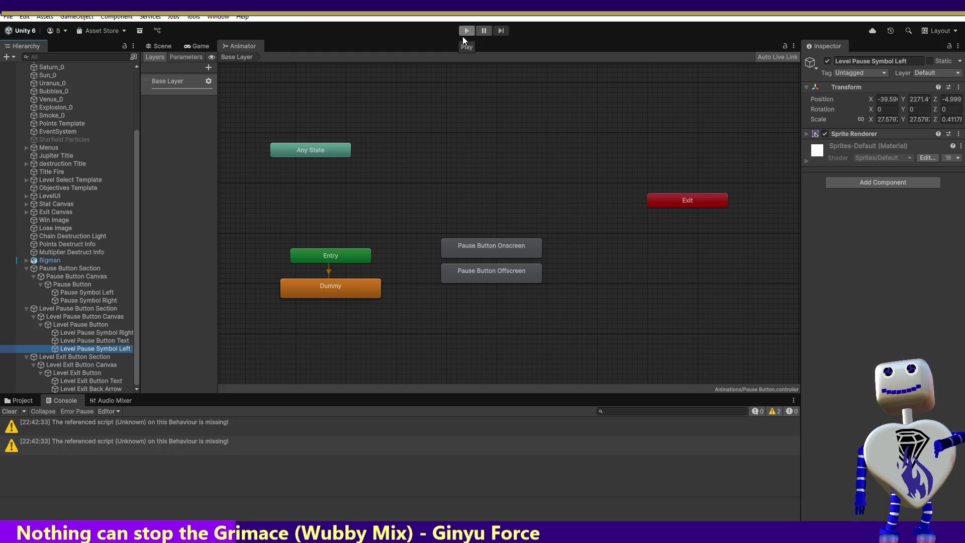
click(105, 383)
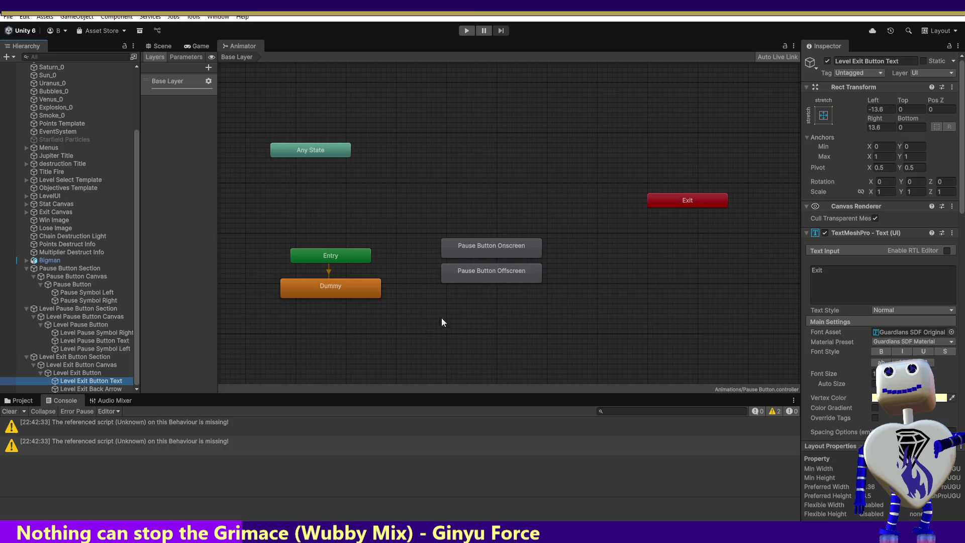
double_click(473, 254)
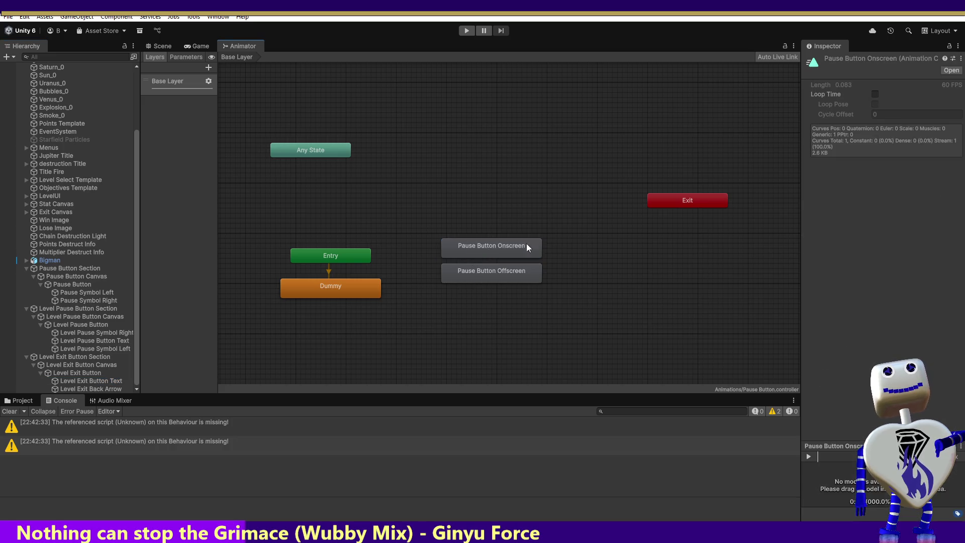
double_click(497, 277)
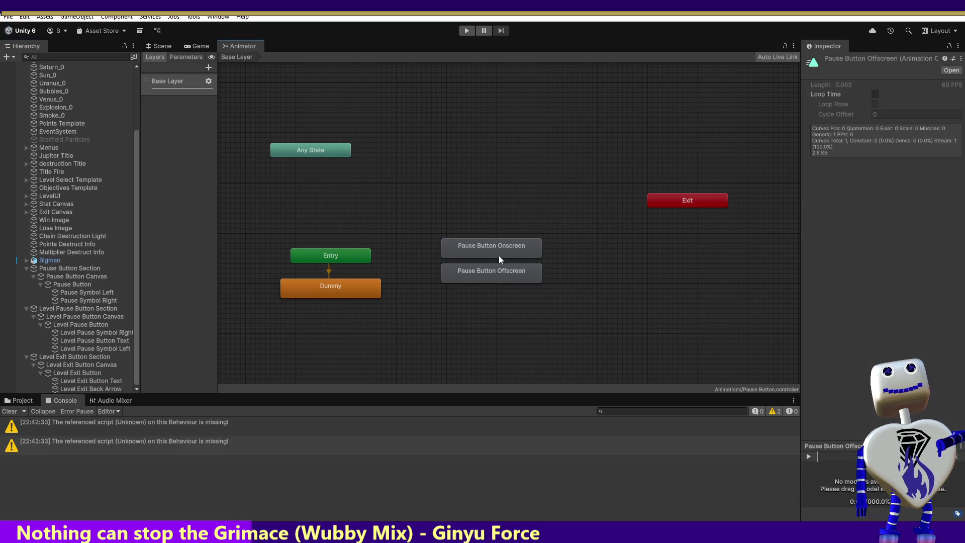
click(84, 381)
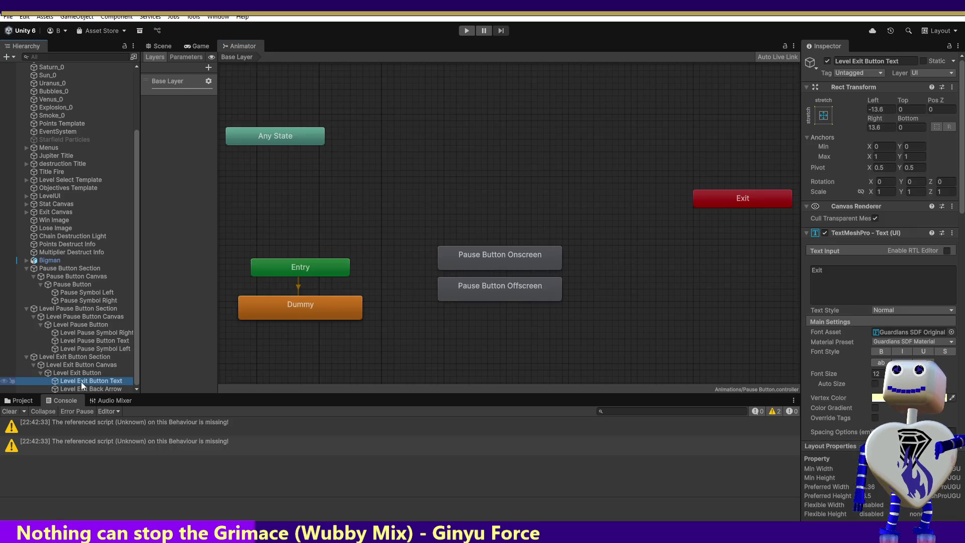
click(81, 375)
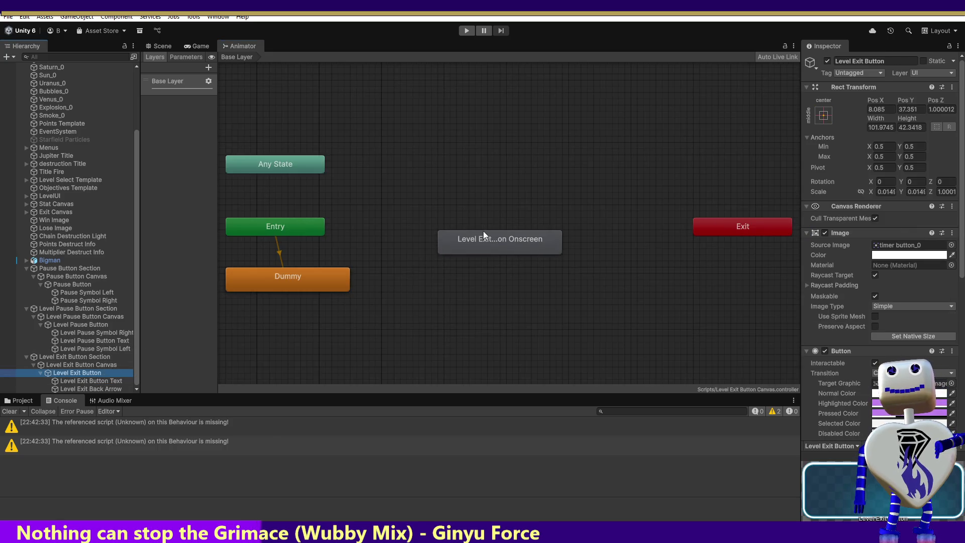
Step: Uncheck Loop Time on the Level Exit Button Onscreen clip and run the game
double_click(484, 233)
click(876, 94)
click(459, 31)
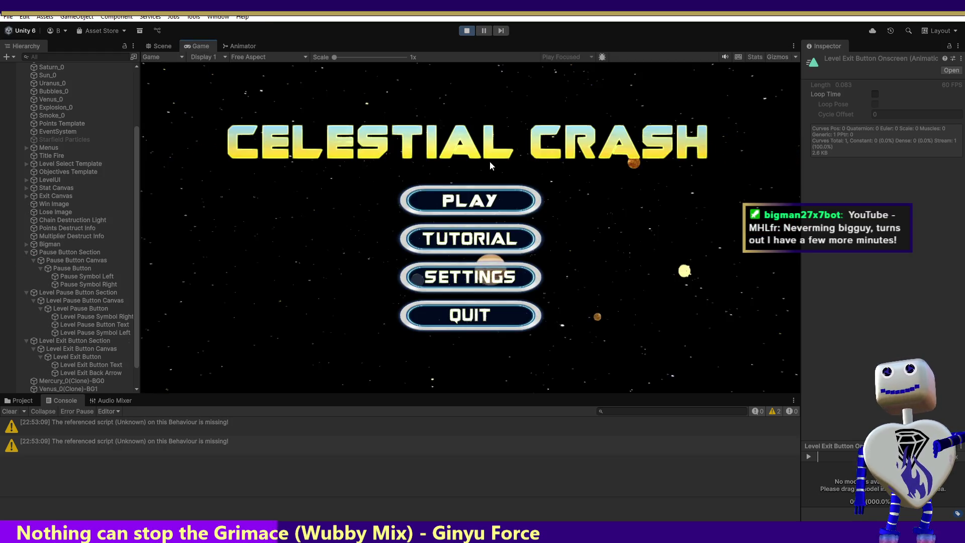
Step: From the title menu, scroll the level list and start the Skill Challenge level
click(486, 199)
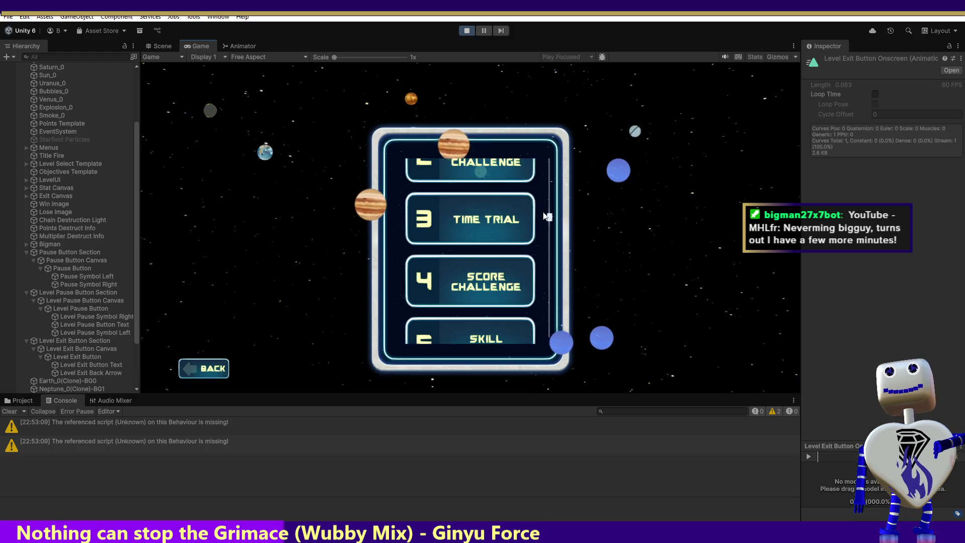
drag(547, 216, 545, 146)
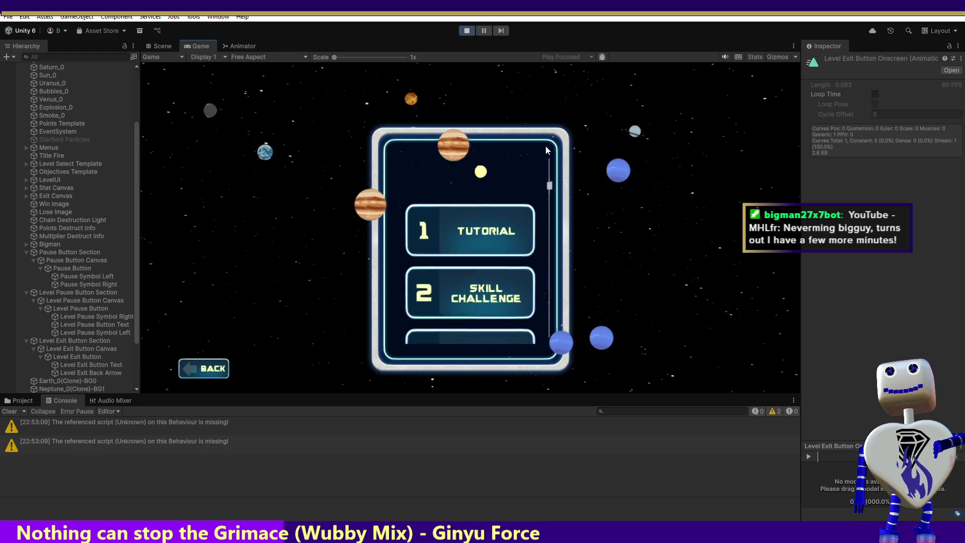
click(457, 313)
click(679, 360)
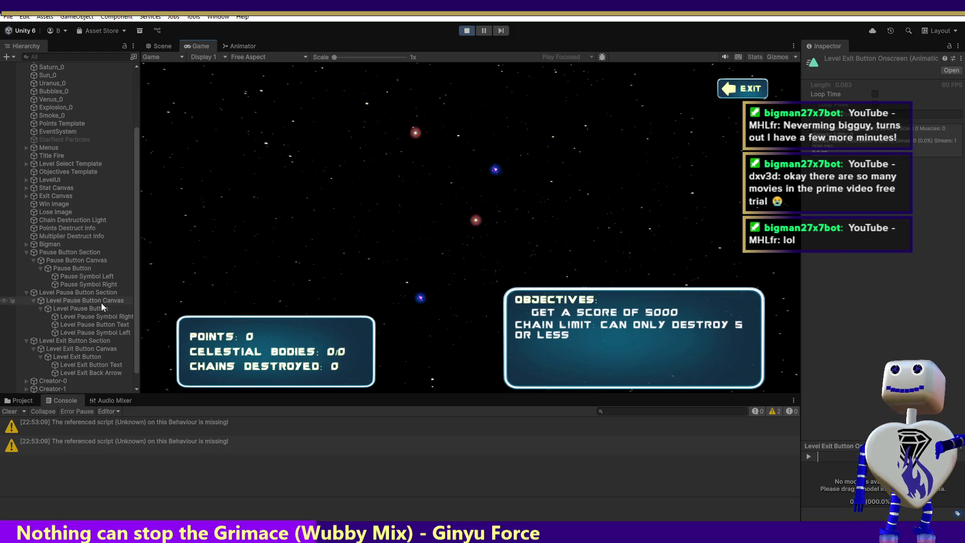
Step: Inspect the Pause Button Canvas, Level Pause Button and Level Exit Button while testing clicks in the level
click(53, 262)
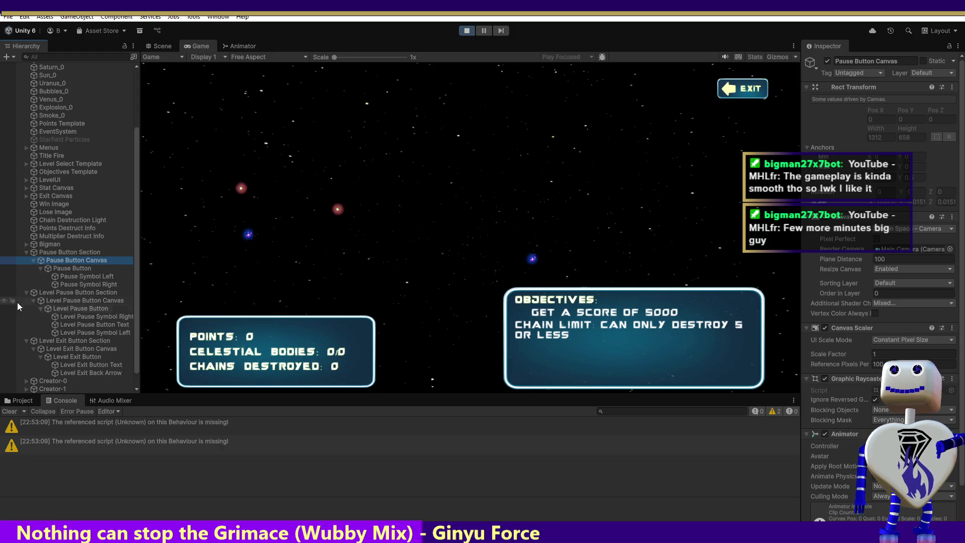
click(95, 308)
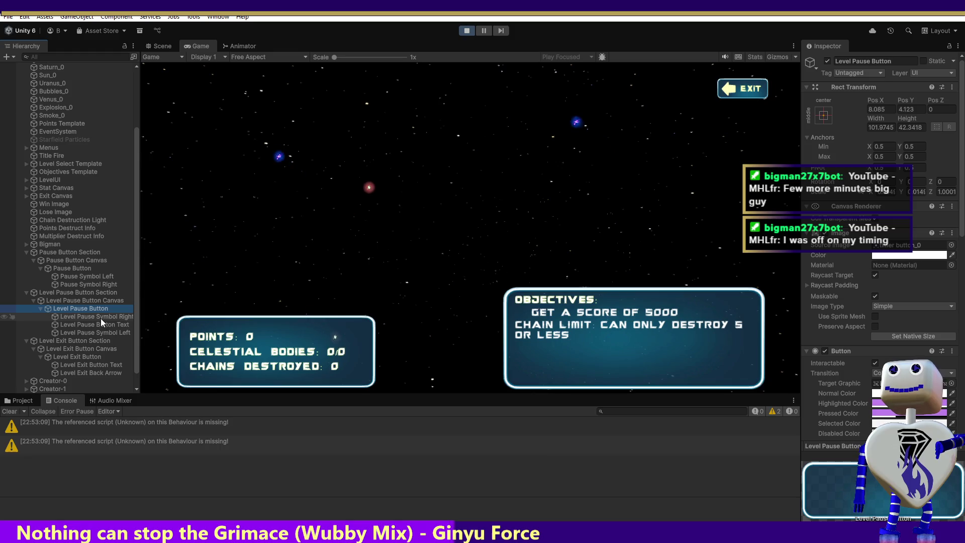
click(86, 355)
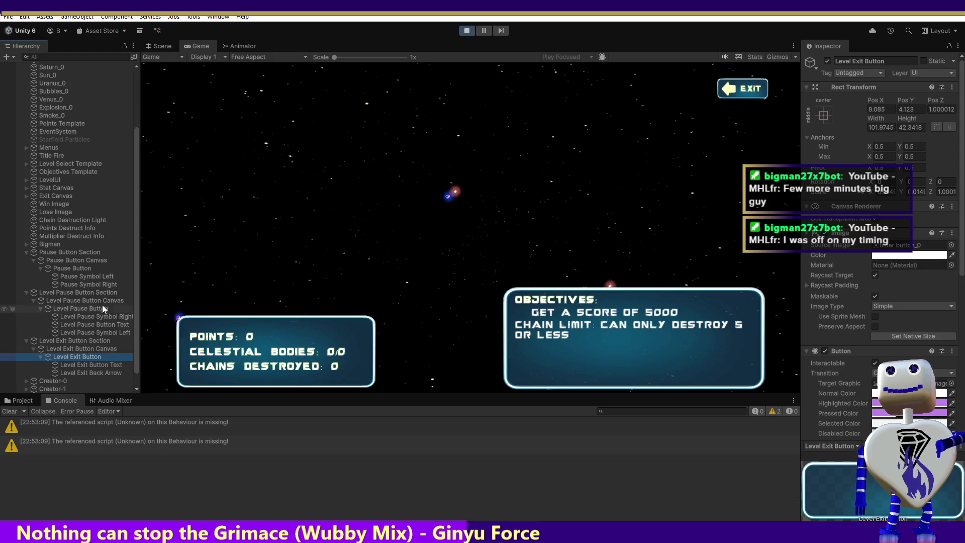
click(302, 201)
click(580, 186)
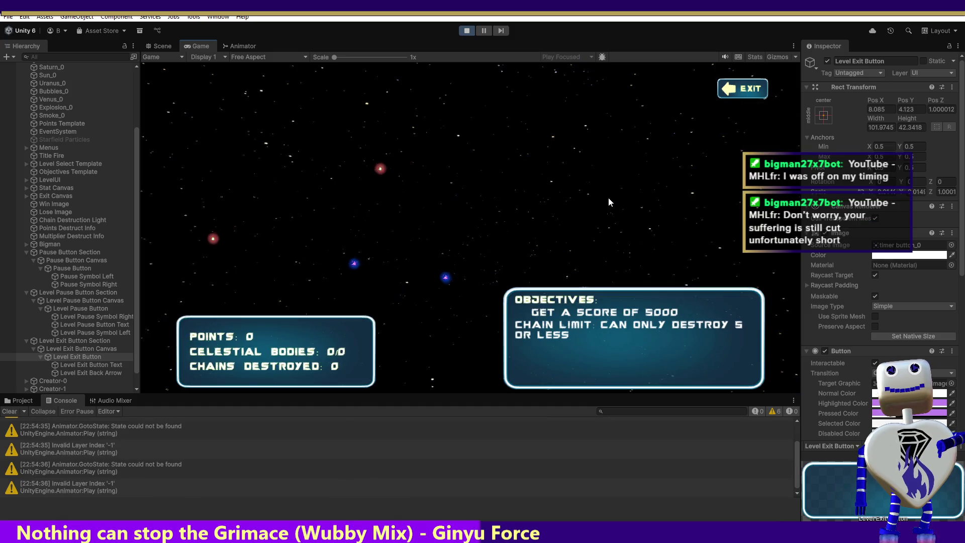
click(608, 197)
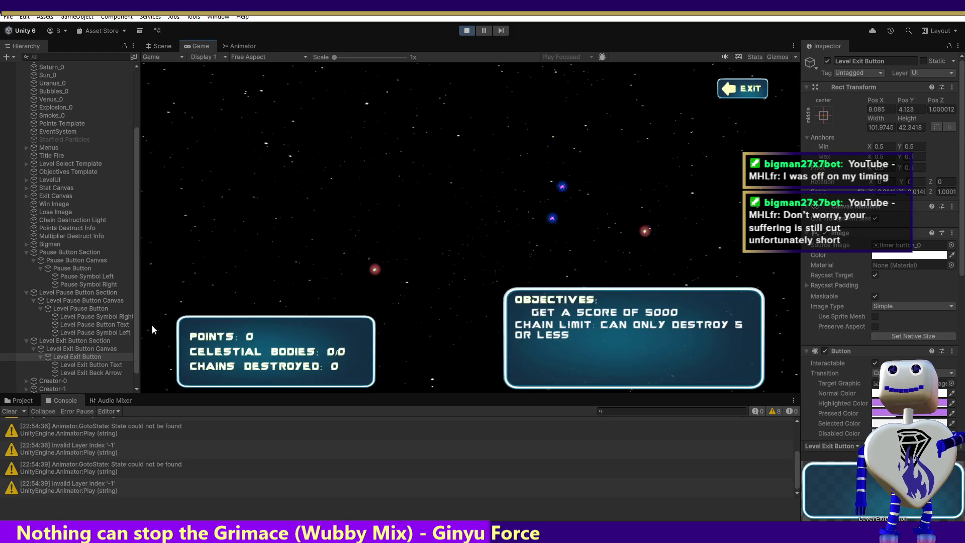
Step: Select the Level Exit Button, focus its vertical position field and switch to Scene view
click(92, 355)
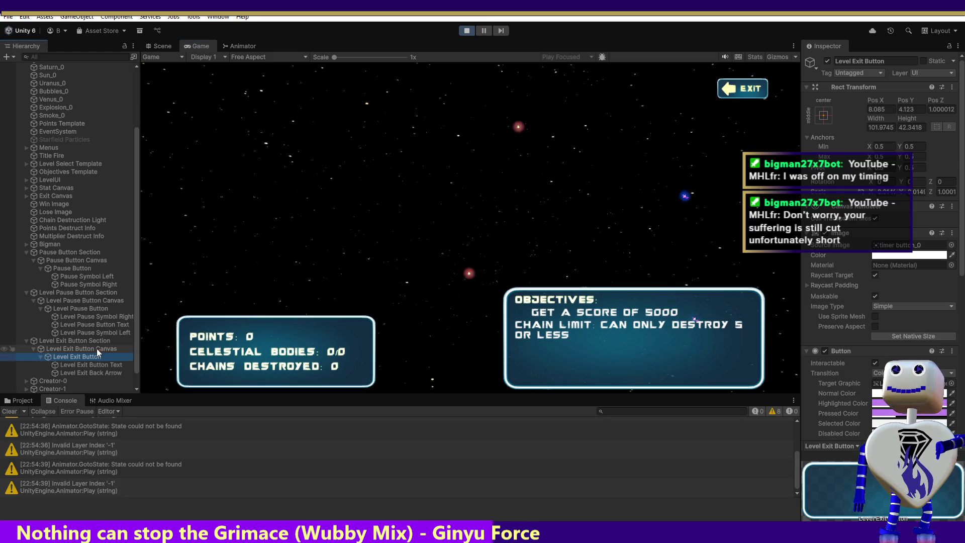
click(911, 109)
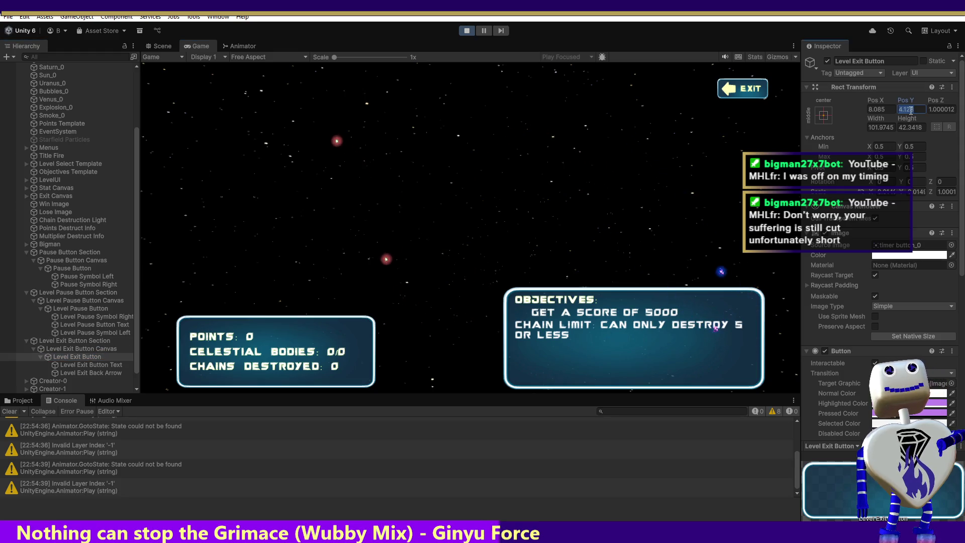
click(167, 46)
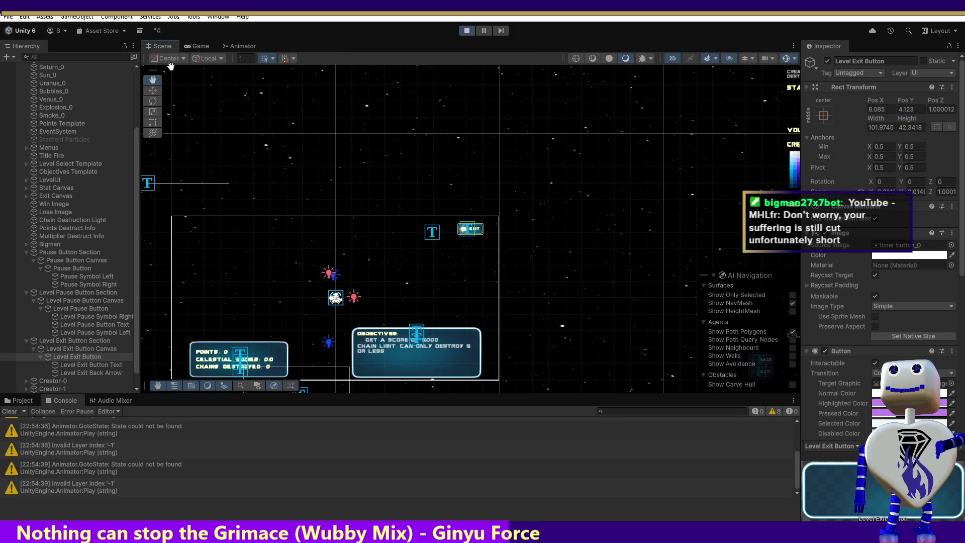
Step: With the Move tool, frame the Level Exit Button Section and Button, then select the Level Exit Button Canvas
click(153, 91)
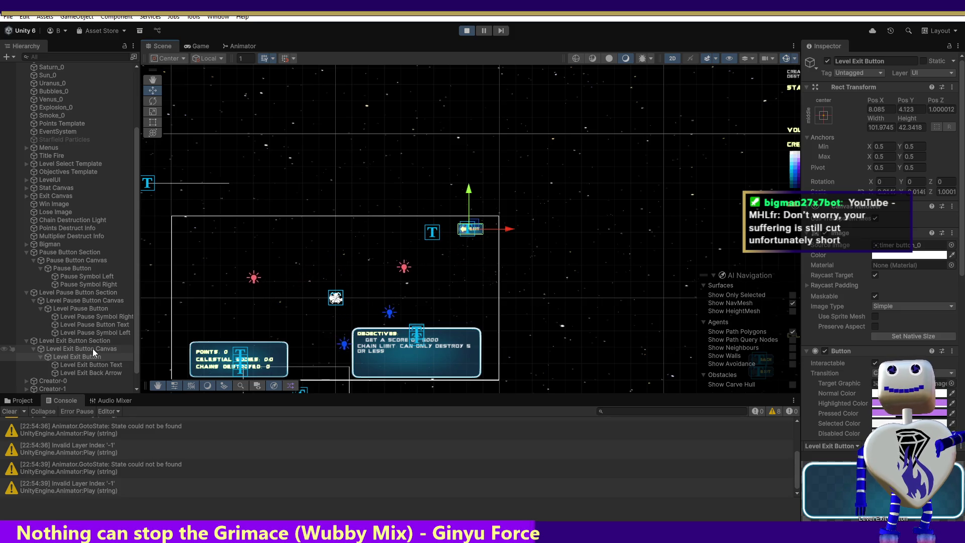
double_click(93, 342)
click(93, 348)
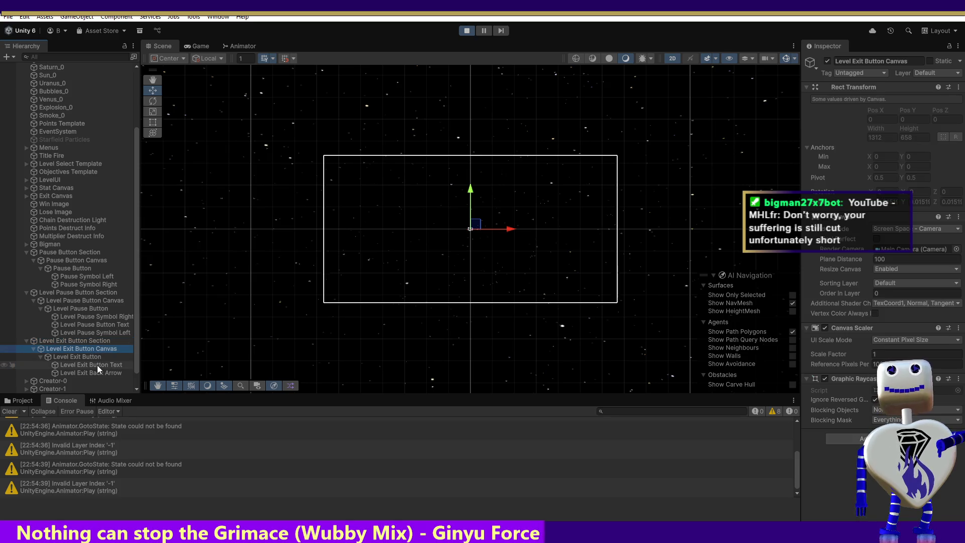
click(97, 357)
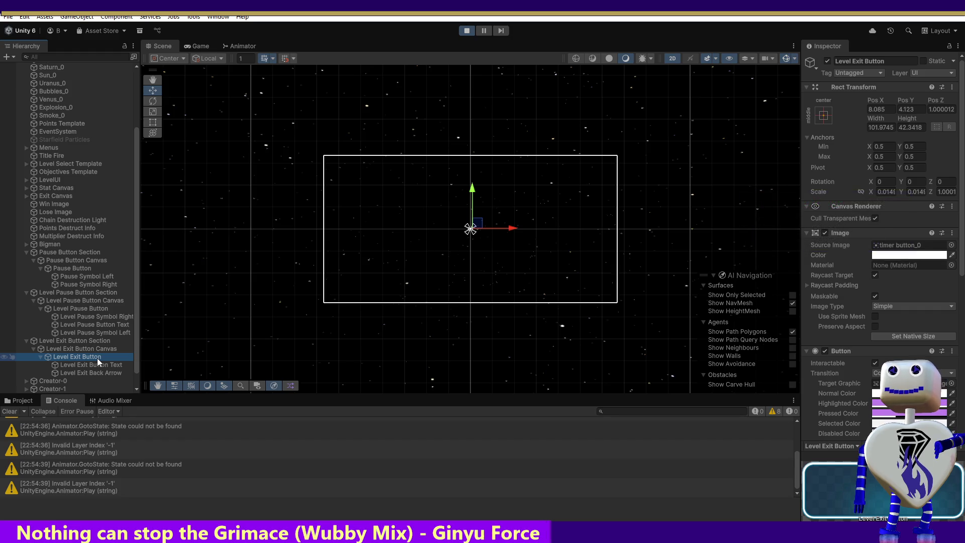
double_click(98, 358)
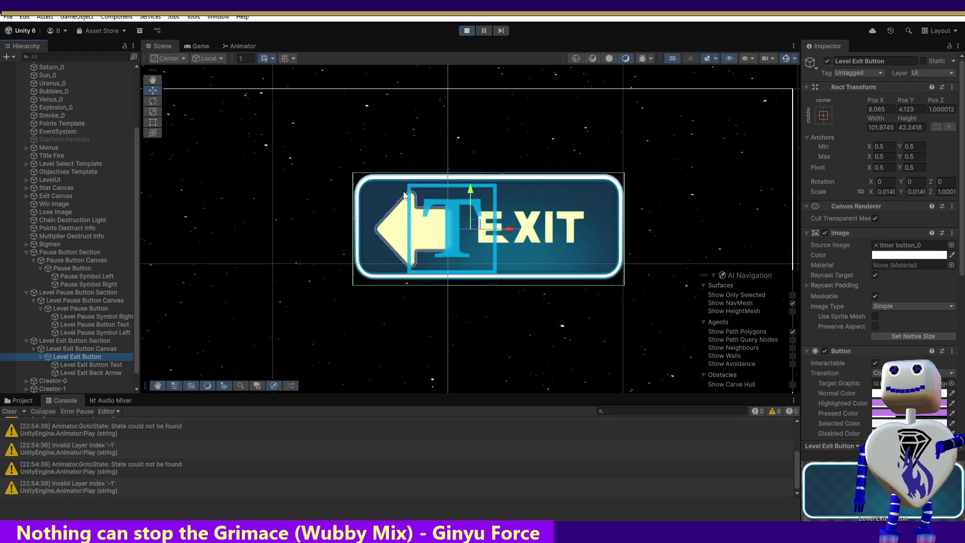
click(473, 201)
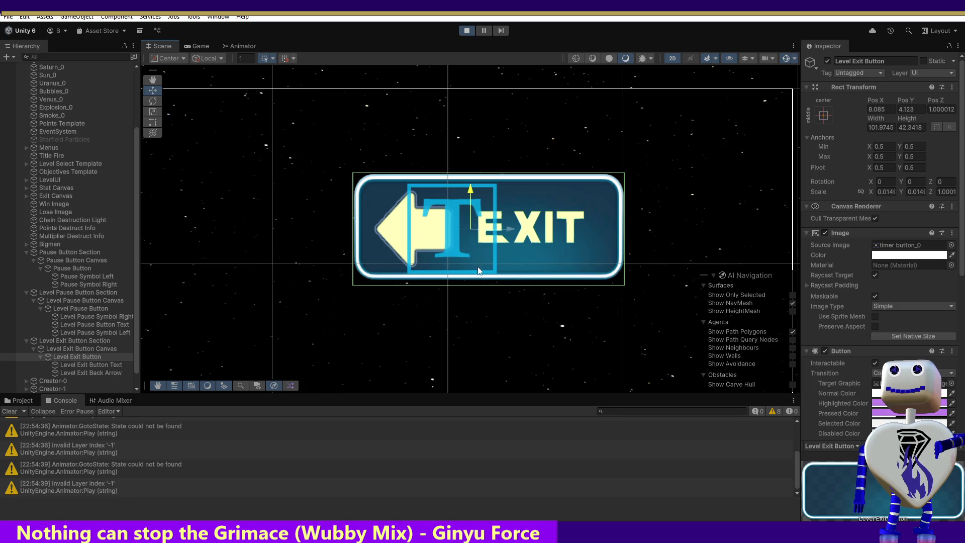
click(472, 314)
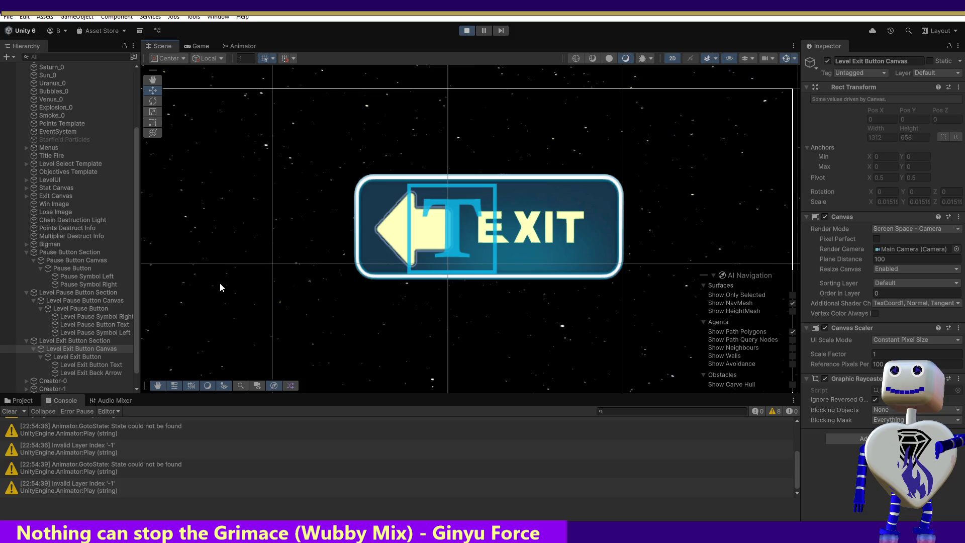